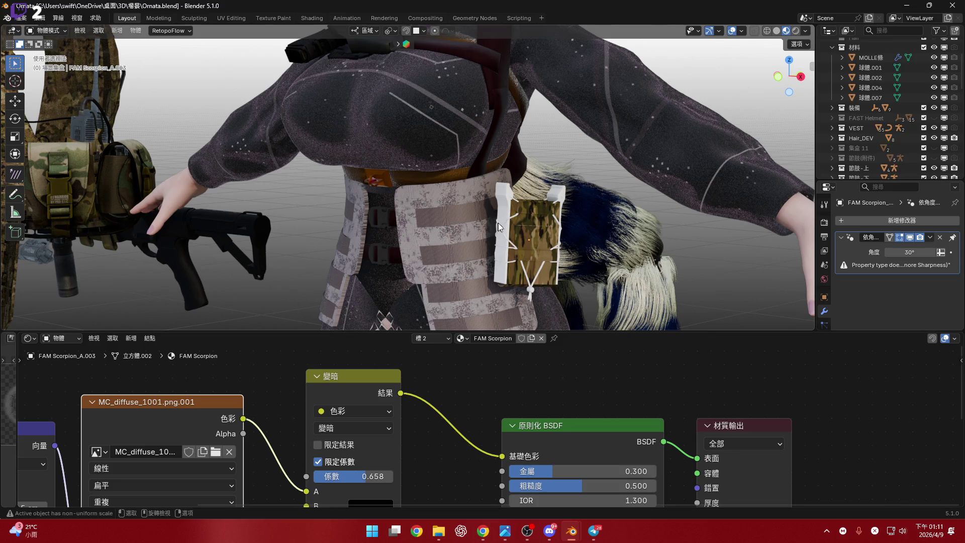
Collapse the node editor so the 3D view fills the window
scroll(509, 254, up, 4)
scroll(496, 309, up, 5)
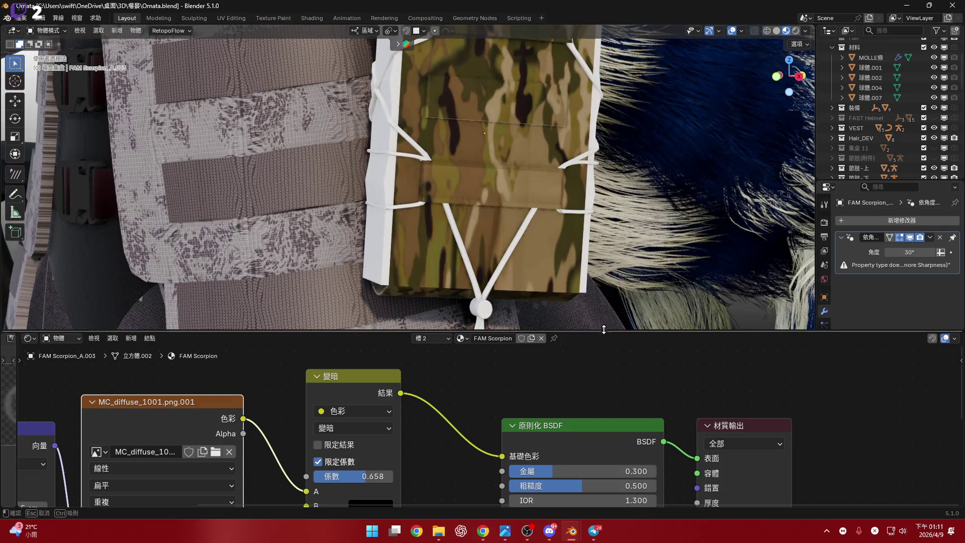
mouse_move(605, 332)
mouse_down()
mouse_move(600, 446)
mouse_move(579, 495)
mouse_up()
Orbit onto the belt and select the camo FAM Scorpion magazine pouch
mouse_move(541, 343)
middle_down()
mouse_move(443, 309)
mouse_move(451, 346)
middle_up()
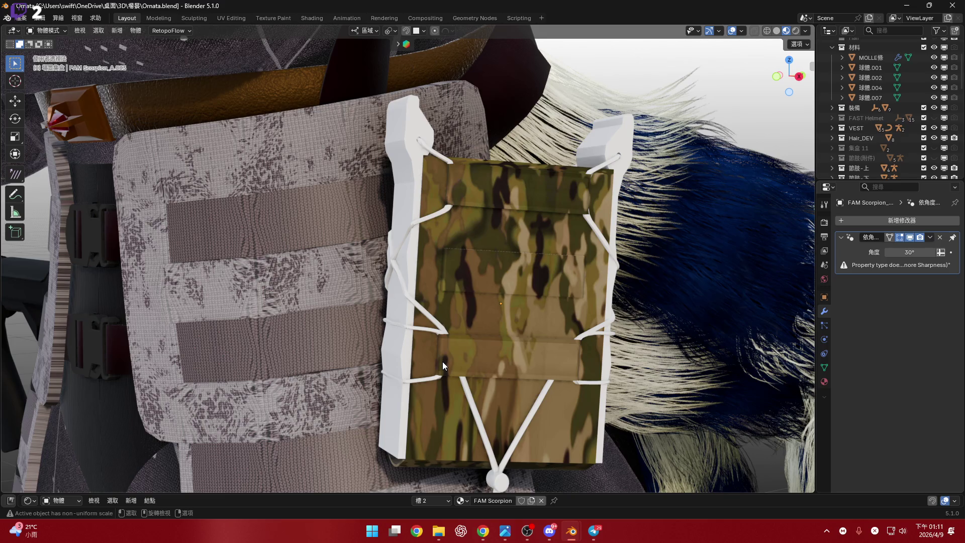
scroll(514, 325, up, 2)
mouse_move(508, 329)
middle_down()
mouse_move(541, 274)
mouse_move(563, 281)
middle_up()
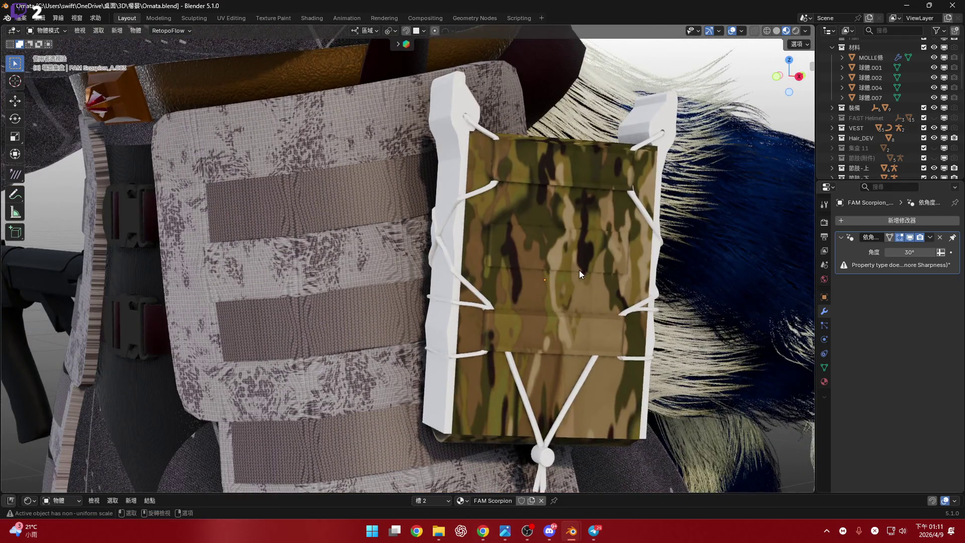
click(487, 261)
mouse_move(618, 240)
middle_down()
mouse_move(582, 243)
mouse_move(644, 233)
mouse_move(637, 216)
mouse_move(627, 229)
mouse_move(628, 210)
mouse_move(637, 240)
middle_up()
scroll(638, 242, down, 5)
scroll(611, 278, up, 2)
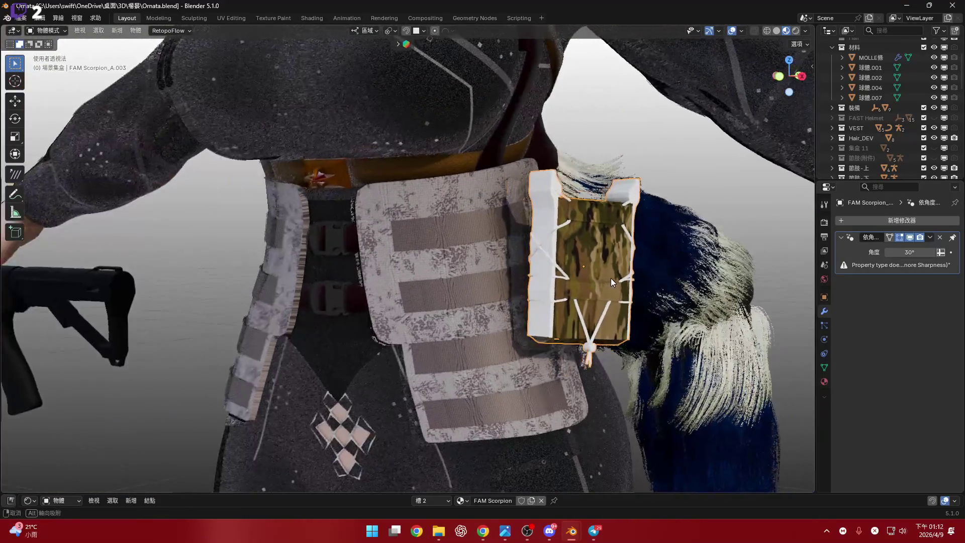
scroll(611, 279, down, 1)
scroll(648, 423, up, 3)
Check the Luna scene window, then return to the Ornata window
mouse_move(572, 531)
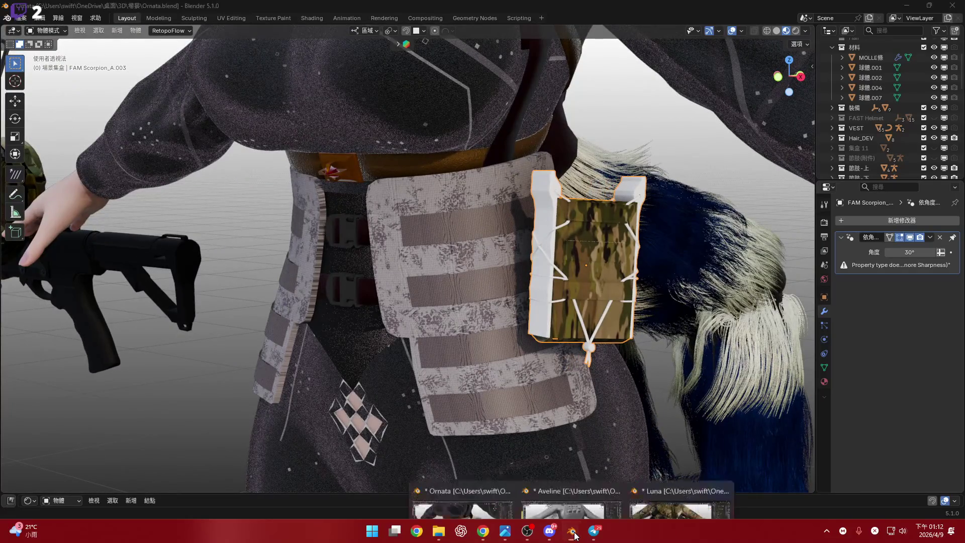
click(681, 480)
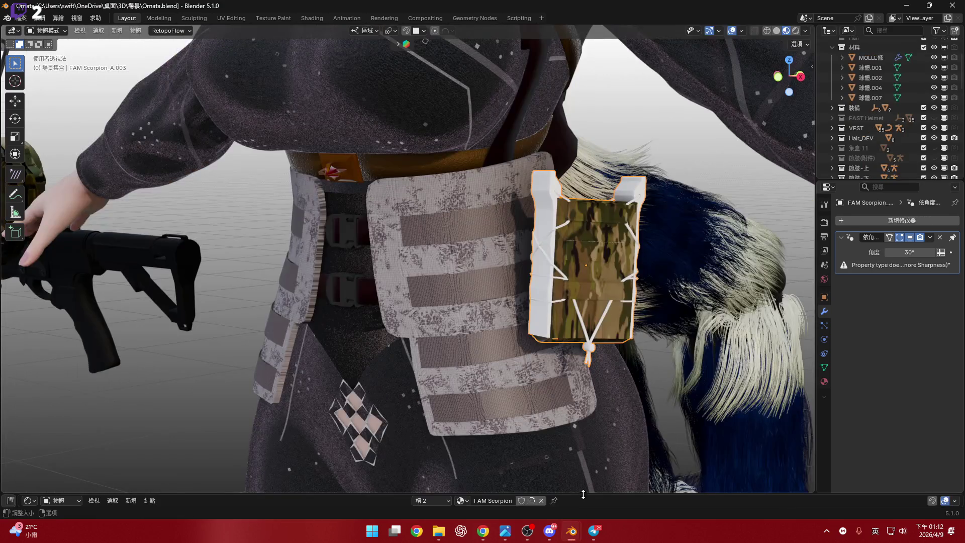
key(alt+Tab)
Drag the node editor back up below the 3D view and open its area options
mouse_move(583, 491)
mouse_down()
mouse_move(584, 339)
mouse_move(583, 380)
mouse_up()
mouse_move(20, 391)
mouse_down()
mouse_move(216, 388)
mouse_move(18, 390)
mouse_up()
right_click(18, 390)
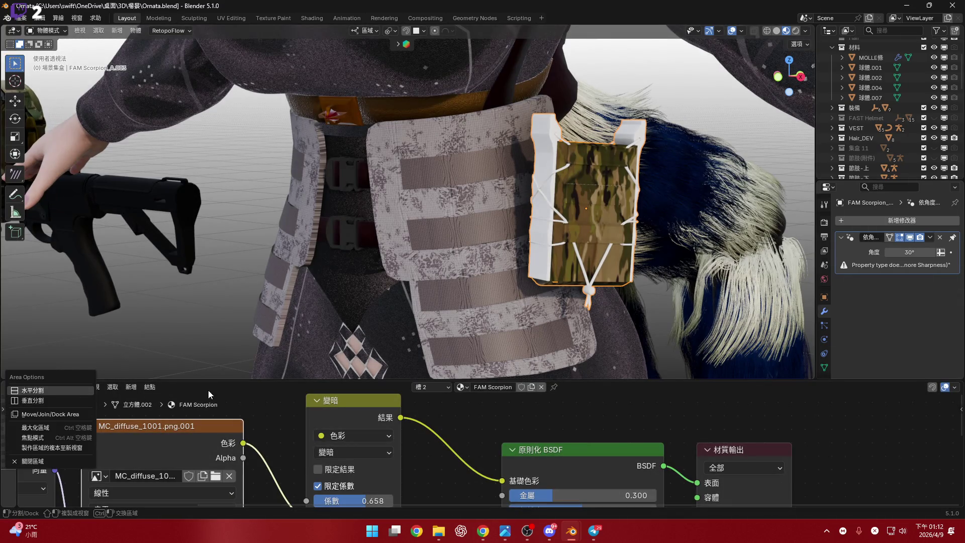
Split a new area off the node editor and make it a widened Action Editor
mouse_move(218, 313)
middle_down()
mouse_move(218, 294)
mouse_move(211, 307)
middle_up()
click(19, 408)
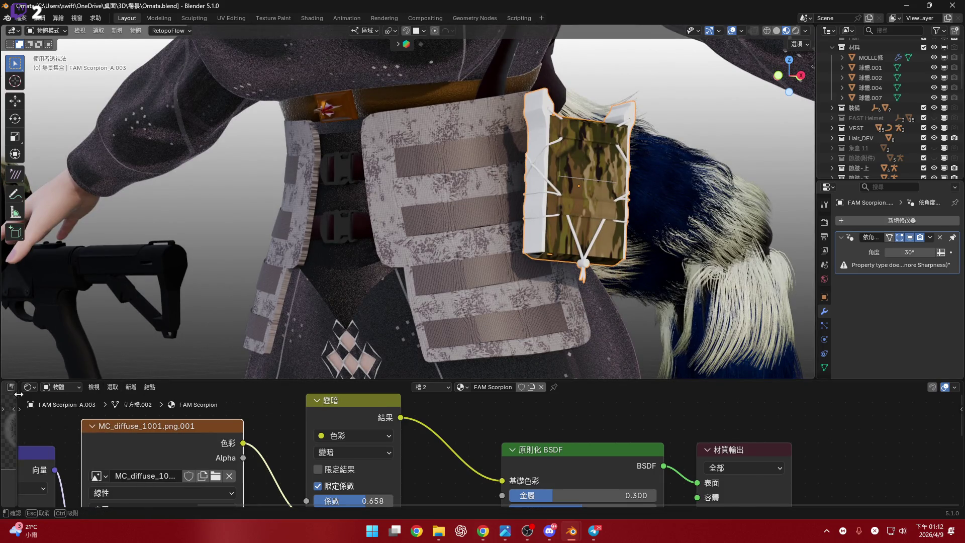
drag(15, 392, 128, 402)
click(14, 391)
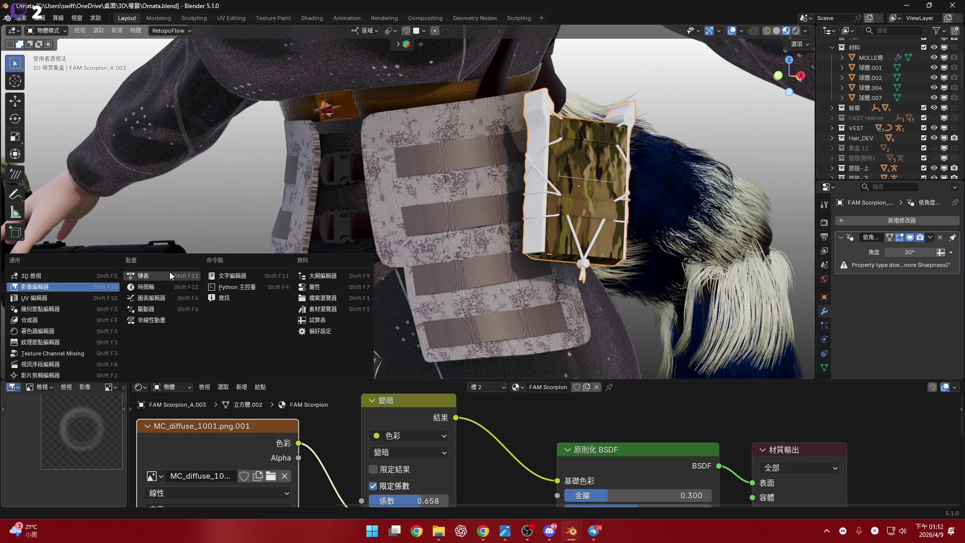
click(151, 276)
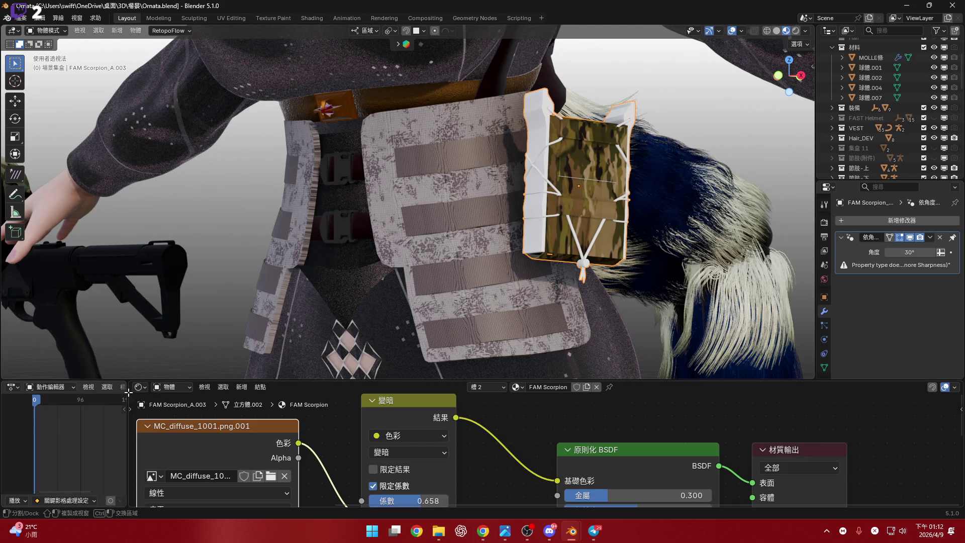
drag(129, 394, 265, 394)
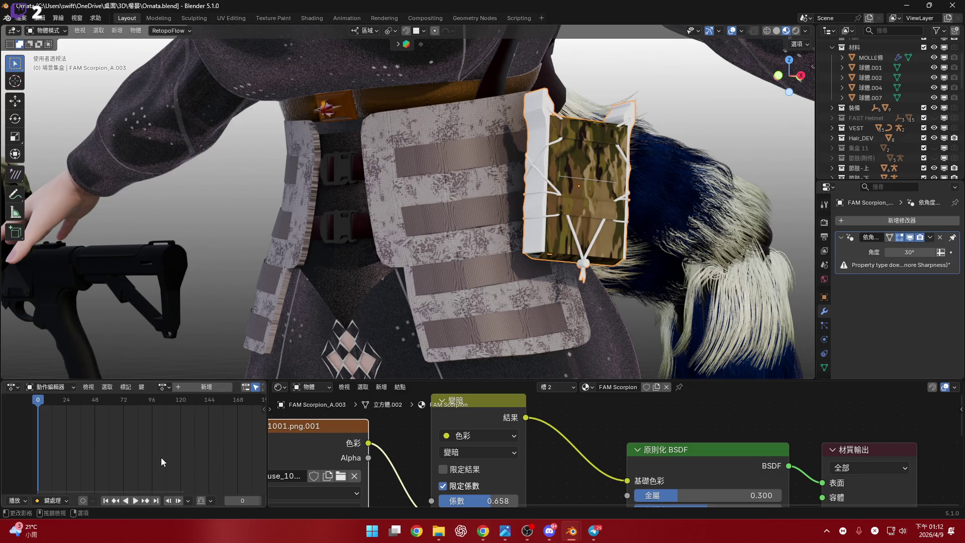
Play the scene animation, stop it, and jump back to the first frame
click(133, 501)
click(126, 501)
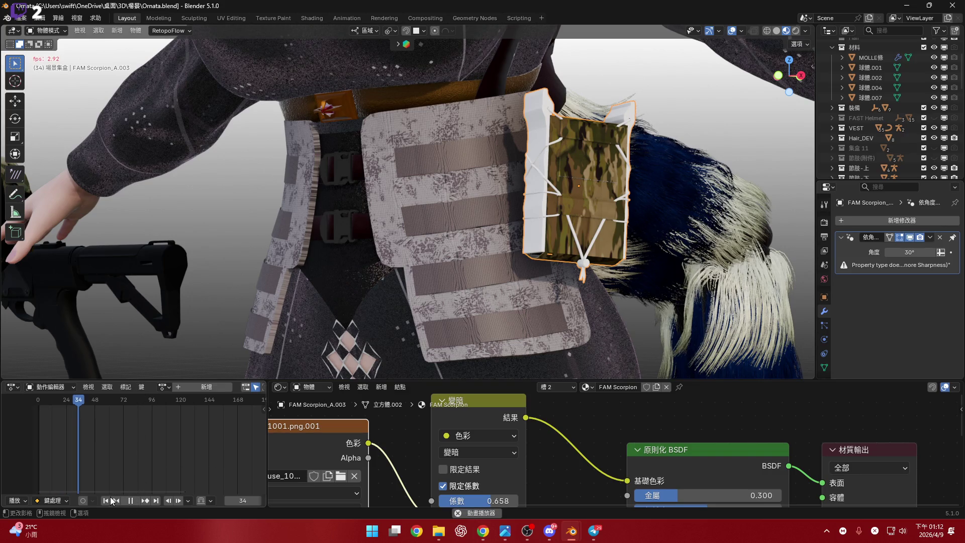
click(108, 501)
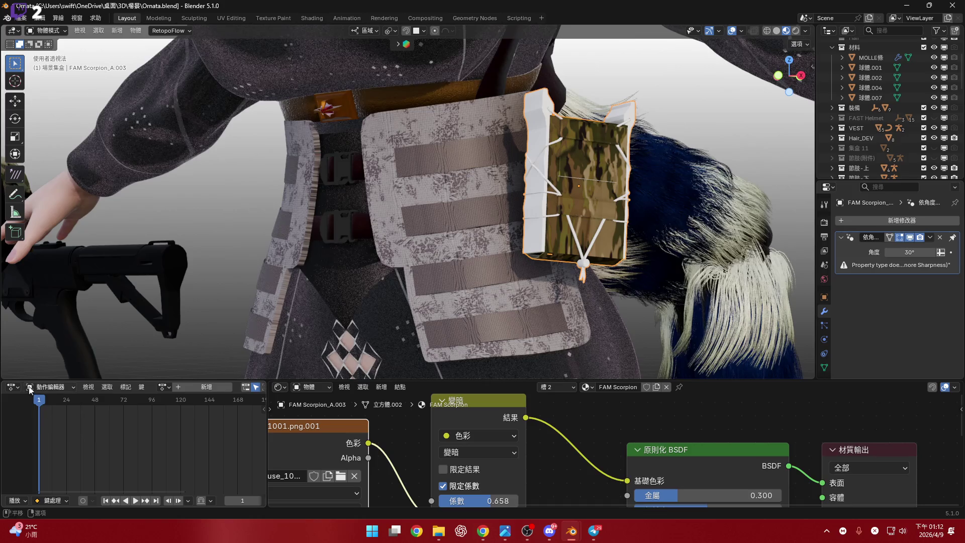
Switch the area to the FAM Scorpion shader, then Image editor, and collapse the bottom editors
click(12, 386)
click(61, 329)
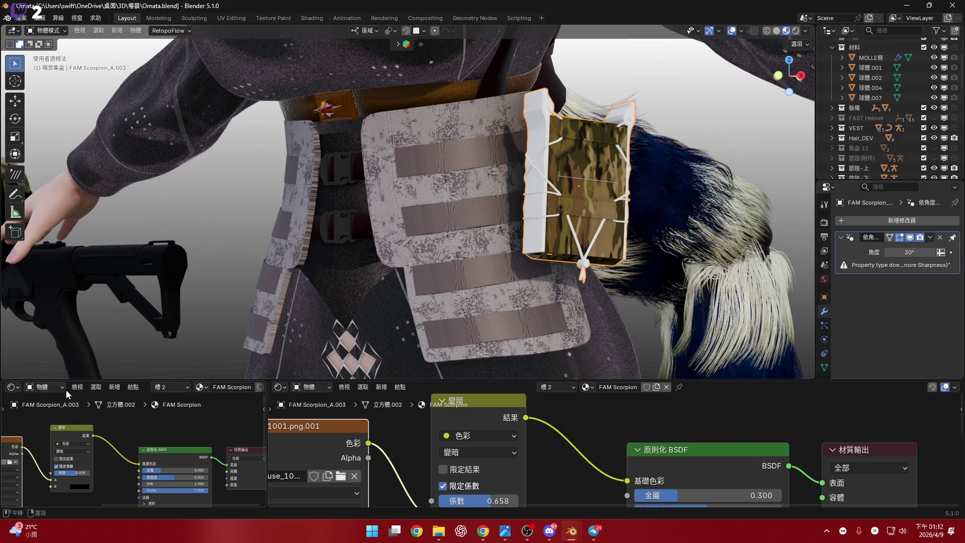
click(12, 386)
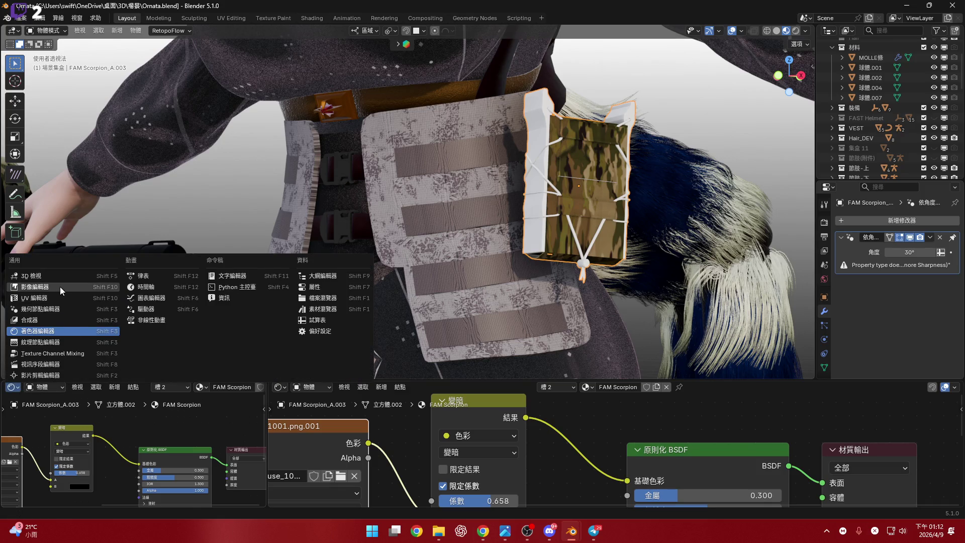
click(59, 287)
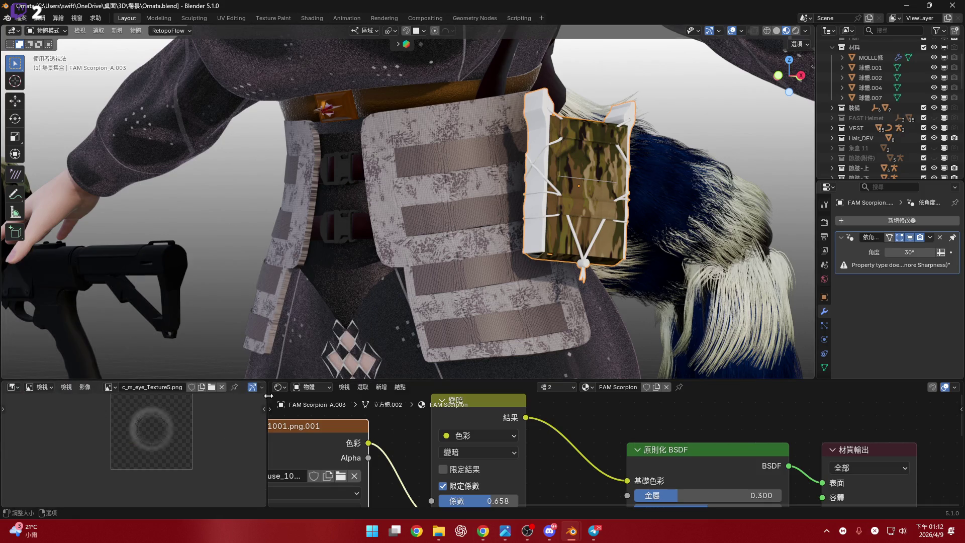
drag(265, 395, 38, 409)
shift+middle_drag(512, 267, 466, 249)
drag(594, 380, 594, 495)
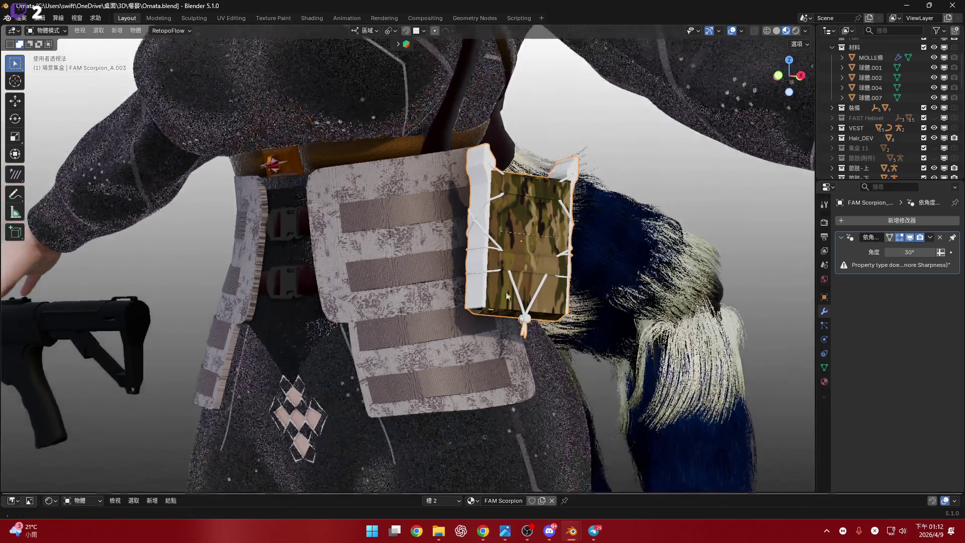
Tilt the pouch -8.6° around the Y axis
scroll(486, 304, up, 3)
middle_drag(484, 301, 503, 298)
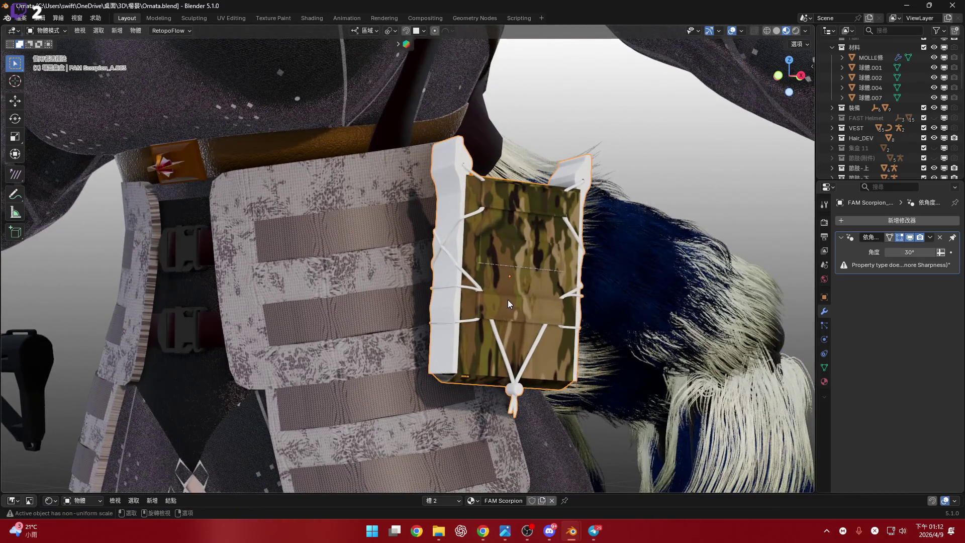
key(r)
key(x)
key(Escape)
key(r)
key(y)
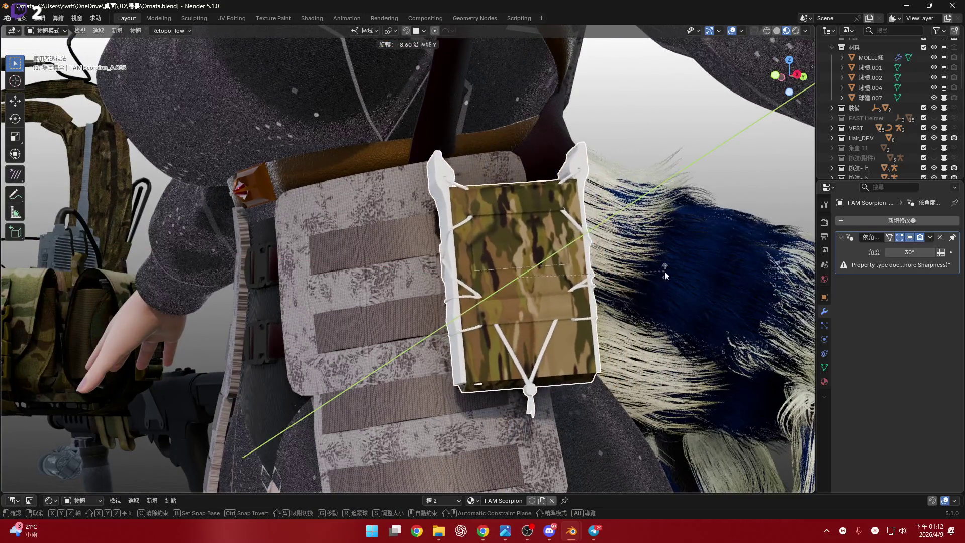
click(453, 267)
Move the pouch to a new position on the belt
middle_drag(453, 266, 442, 301)
scroll(437, 310, up, 3)
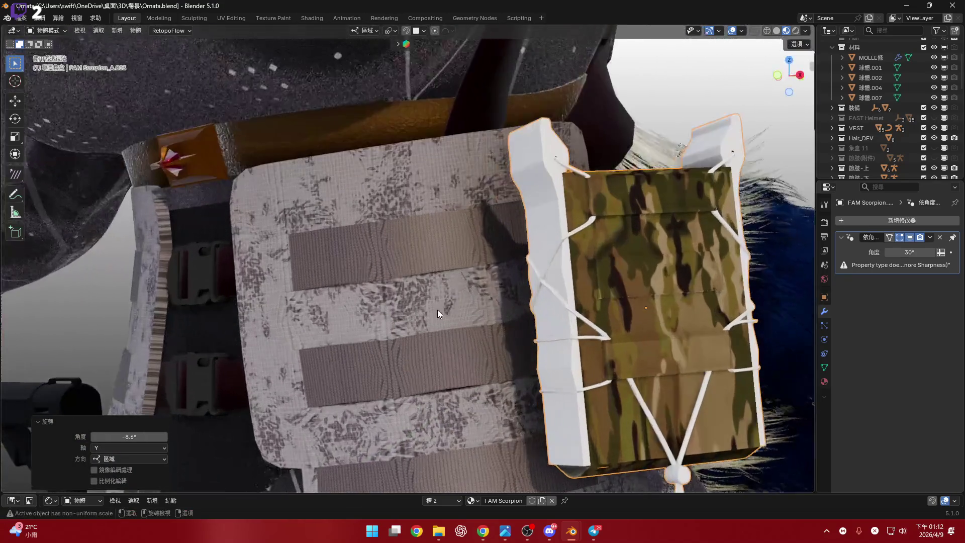
shift+middle_drag(605, 194, 653, 164)
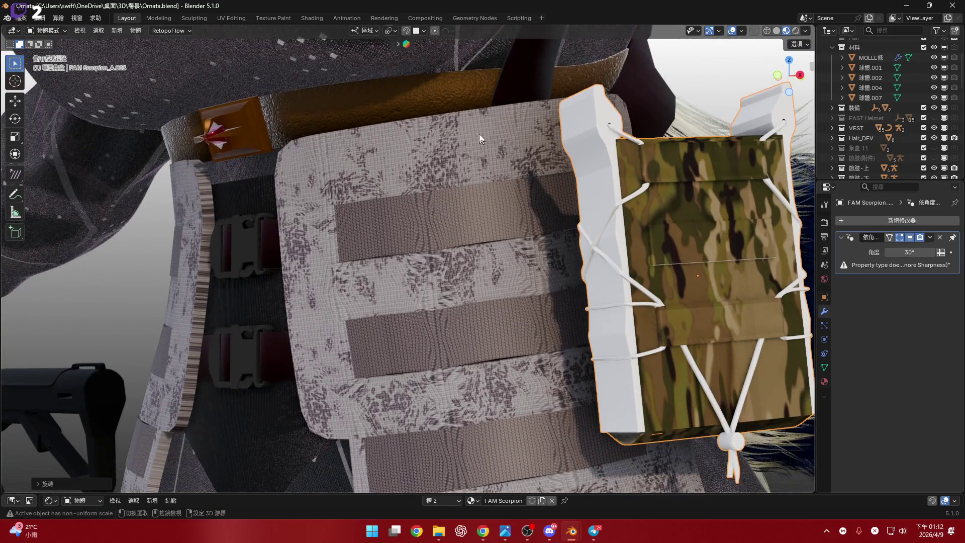
shift+middle_drag(483, 194, 485, 181)
key(g)
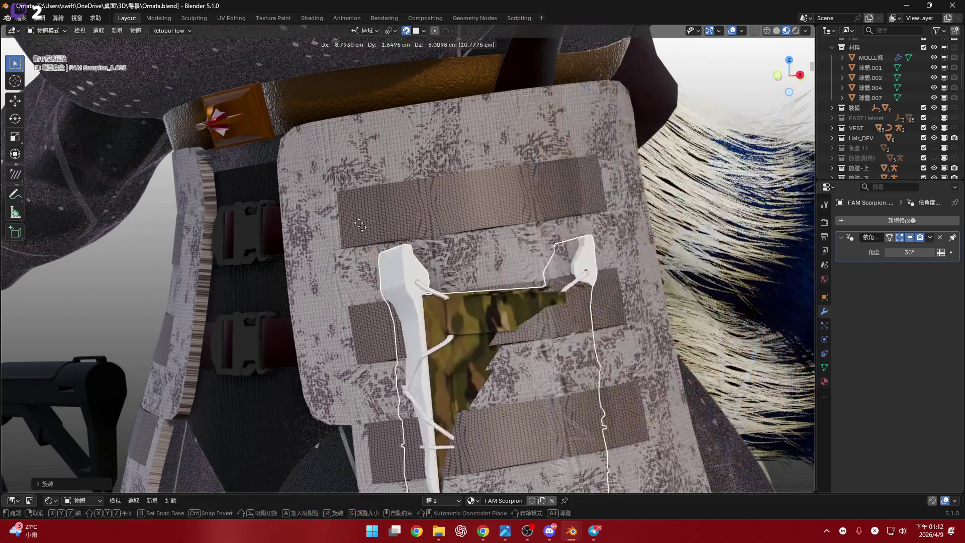
click(309, 125)
Rotate the pouch around Z and slide it along the Y axis
mouse_move(398, 154)
middle_down()
mouse_move(484, 228)
mouse_move(469, 217)
mouse_move(539, 231)
middle_up()
key(r)
key(z)
key(z)
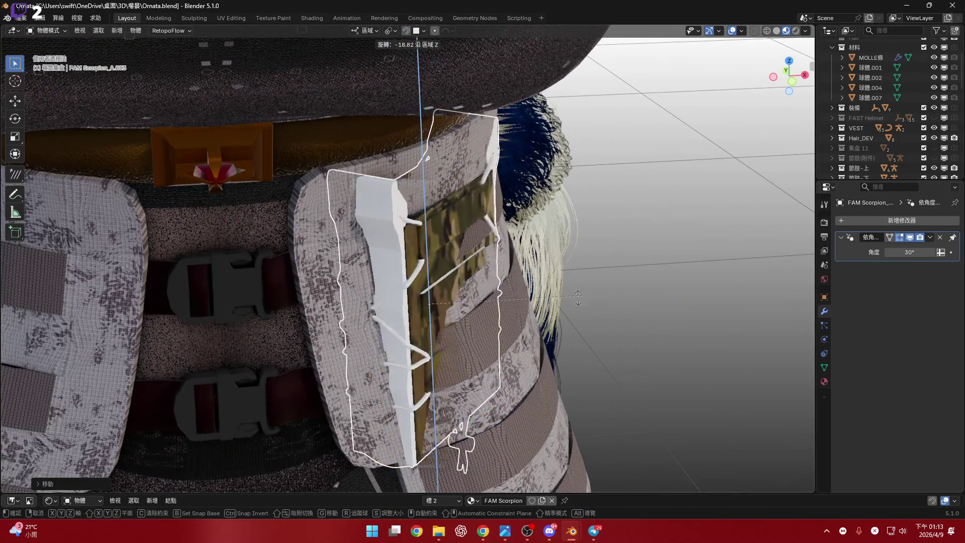
click(420, 287)
mouse_move(420, 288)
middle_down()
mouse_move(424, 254)
mouse_move(418, 296)
middle_up()
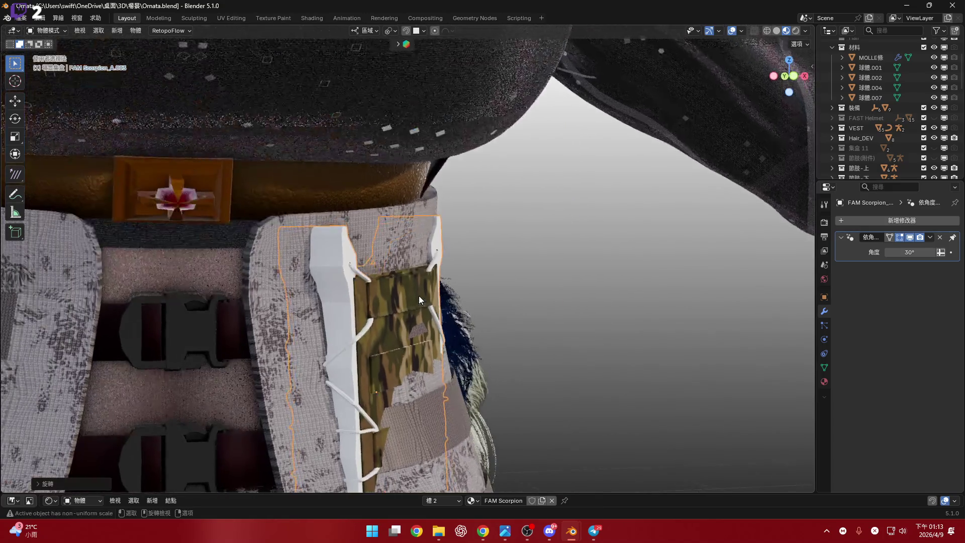
key(g)
key(y)
click(556, 387)
Enter Edit Mode with face select and pick a face on the pouch
mouse_move(555, 388)
middle_down()
mouse_move(502, 310)
mouse_move(579, 311)
mouse_move(502, 343)
middle_up()
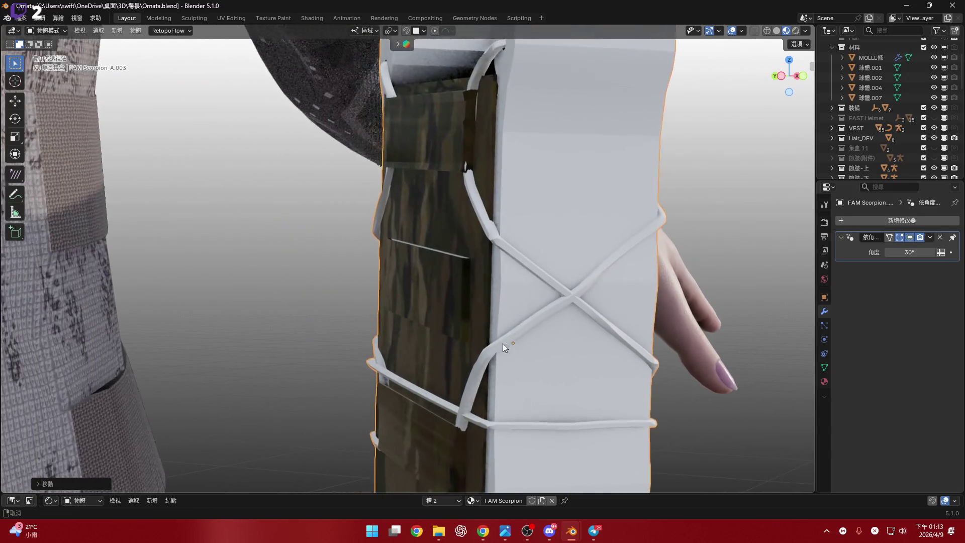
key(Tab)
scroll(502, 343, up, 4)
scroll(486, 277, down, 4)
mouse_move(452, 312)
middle_down()
mouse_move(459, 282)
mouse_move(478, 266)
mouse_move(466, 299)
middle_up()
key(3)
click(458, 283)
Snap the 3D cursor to the selected face and return to Object Mode
key(shift+s)
click(473, 354)
middle_drag(473, 353, 510, 292)
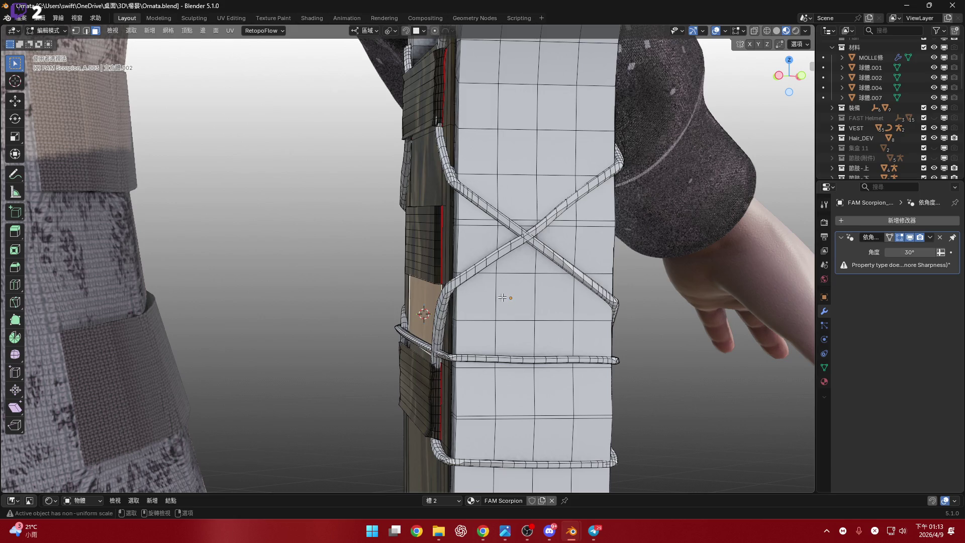
key(Tab)
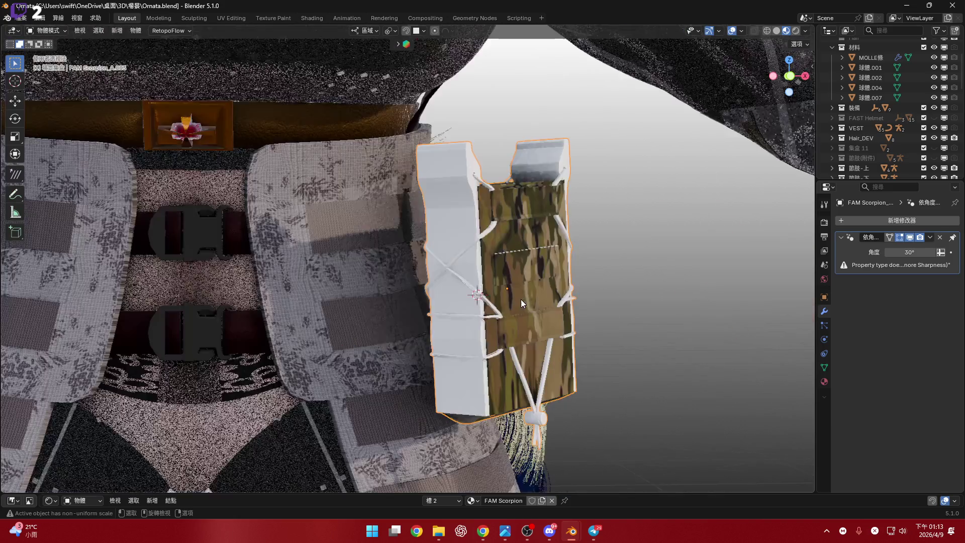
middle_drag(530, 285, 475, 322)
Set the pouch's origin to the 3D cursor
scroll(475, 321, up, 2)
right_click(476, 317)
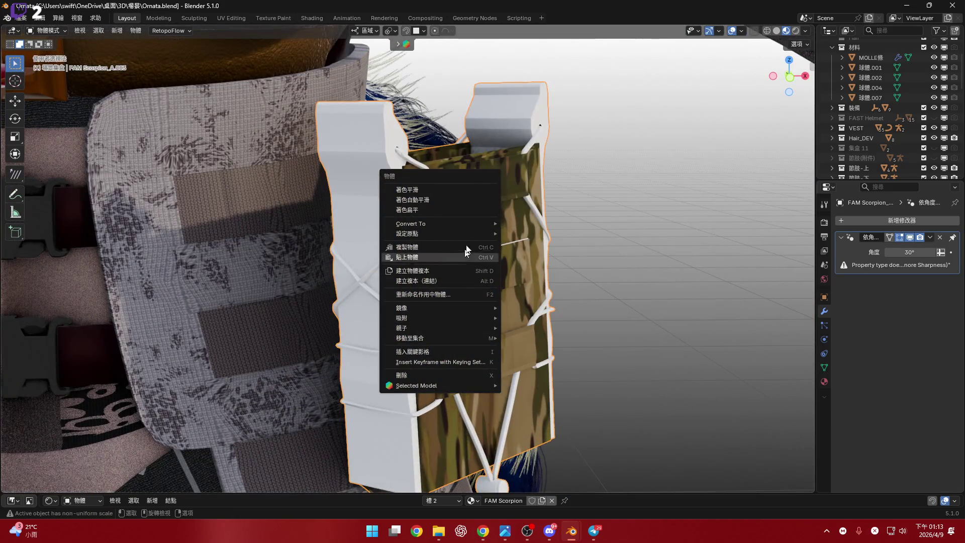
mouse_move(468, 236)
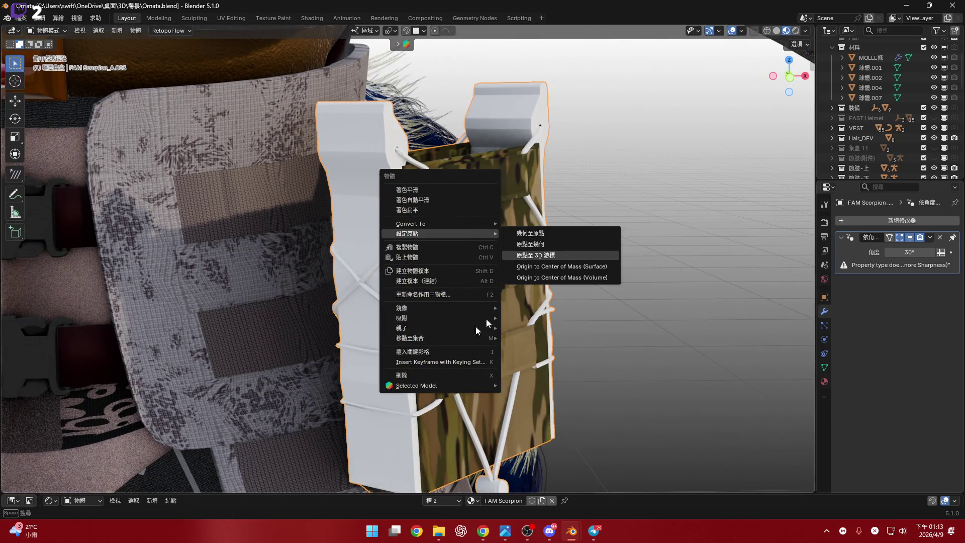
click(536, 255)
Reset the 3D cursor to the world origin
mouse_move(472, 332)
middle_down()
mouse_move(507, 330)
mouse_move(500, 317)
middle_up()
key(grave)
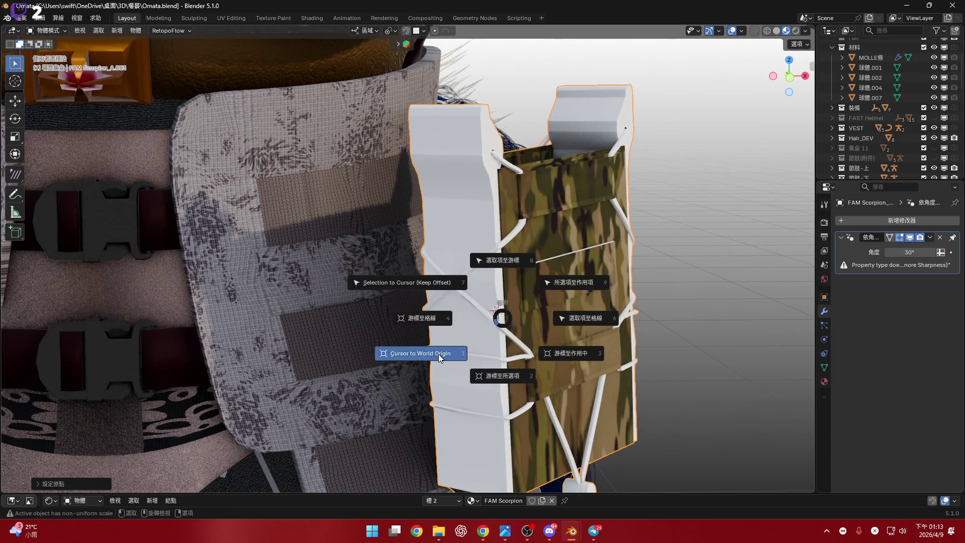
click(422, 349)
Slide the pouch along its local Y axis to a new spot on the belt
scroll(511, 311, down, 4)
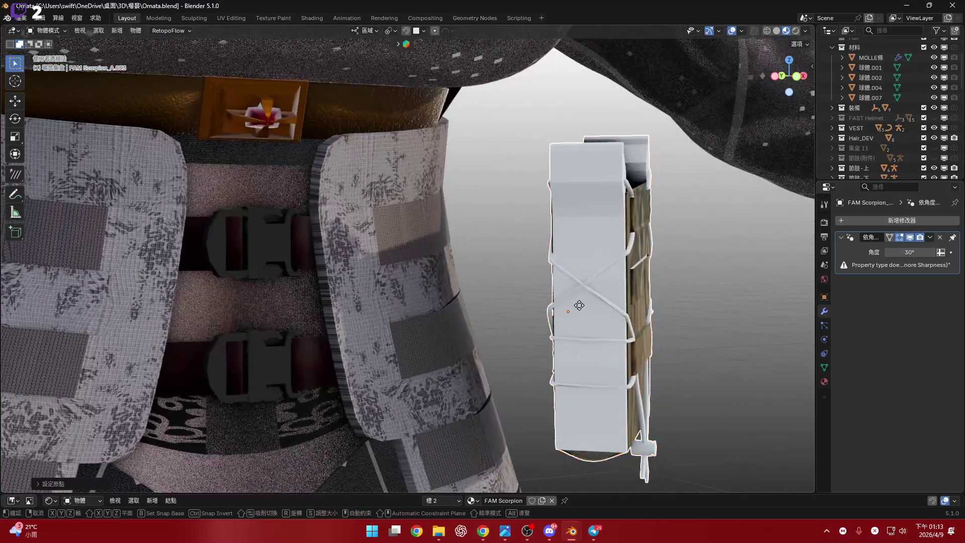
key(g)
key(y)
click(452, 302)
shift+middle_drag(454, 299, 468, 312)
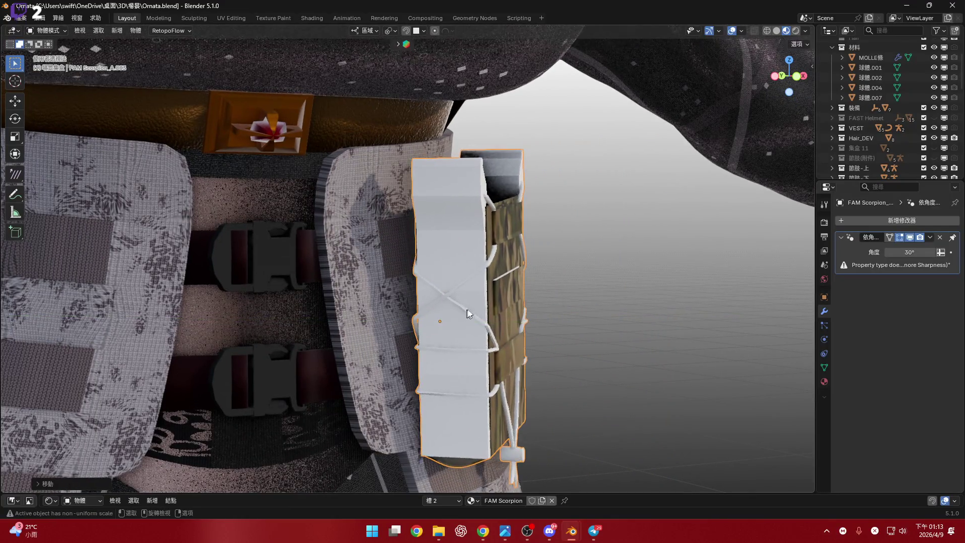
middle_drag(544, 300, 556, 295)
mouse_move(789, 75)
mouse_down()
mouse_move(597, 200)
mouse_move(556, 203)
mouse_move(544, 307)
mouse_up()
scroll(545, 306, up, 6)
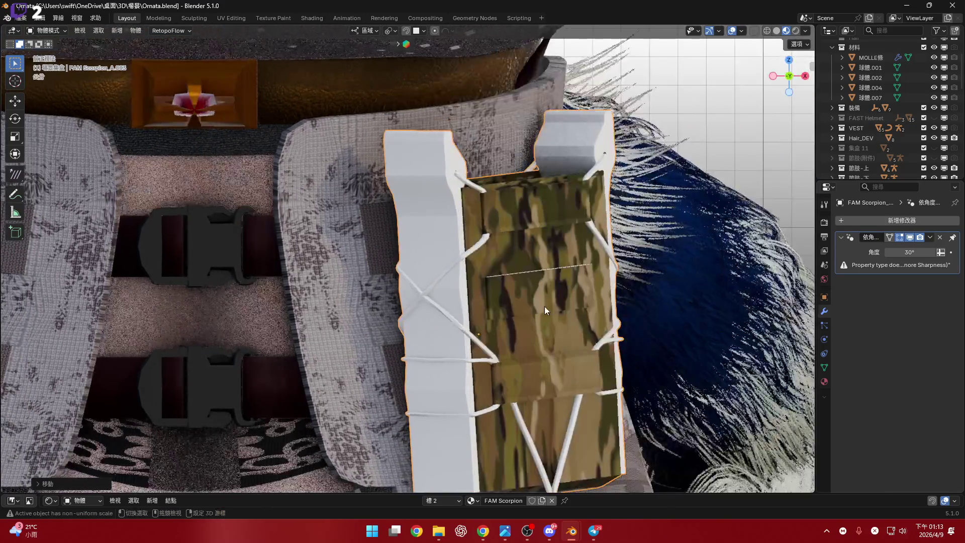
Tilt the pouch around X, then turn it around Z to sit squarely on the webbing panel
scroll(668, 300, down, 5)
key(r)
key(x)
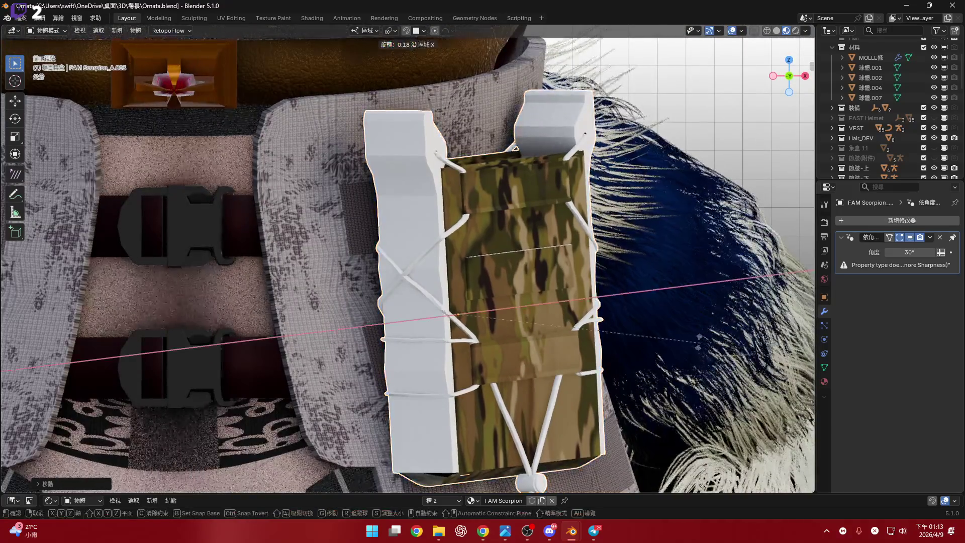
click(535, 285)
mouse_move(535, 285)
middle_down()
mouse_move(507, 308)
mouse_move(508, 280)
mouse_move(528, 280)
mouse_move(438, 282)
mouse_move(473, 291)
mouse_move(439, 156)
middle_up()
key(r)
key(z)
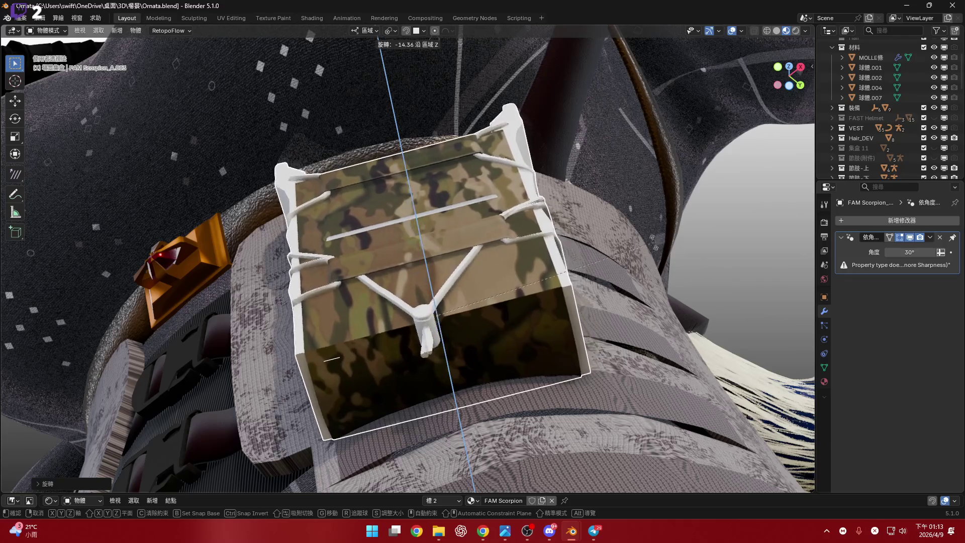
click(541, 307)
mouse_move(541, 307)
middle_down()
mouse_move(539, 348)
mouse_move(496, 356)
middle_up()
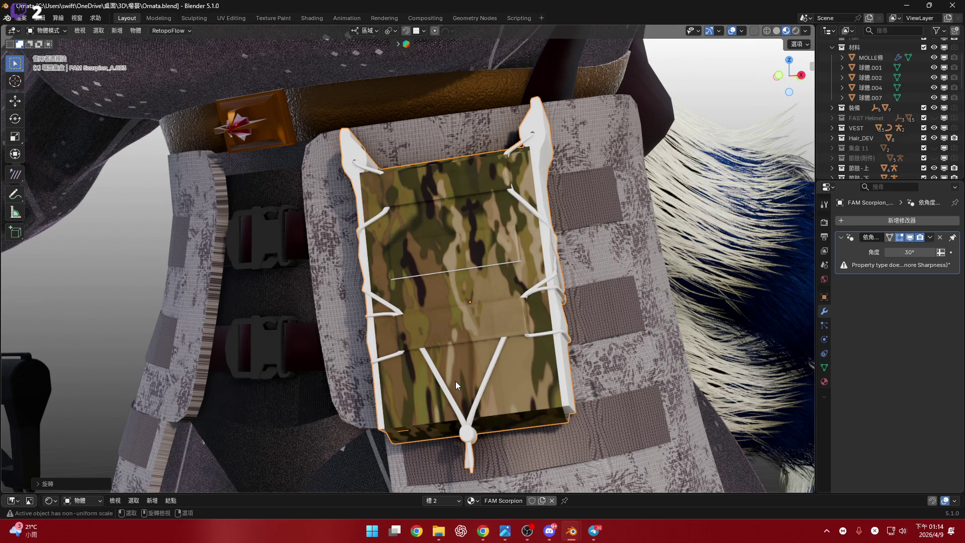
shift+middle_drag(609, 376, 562, 403)
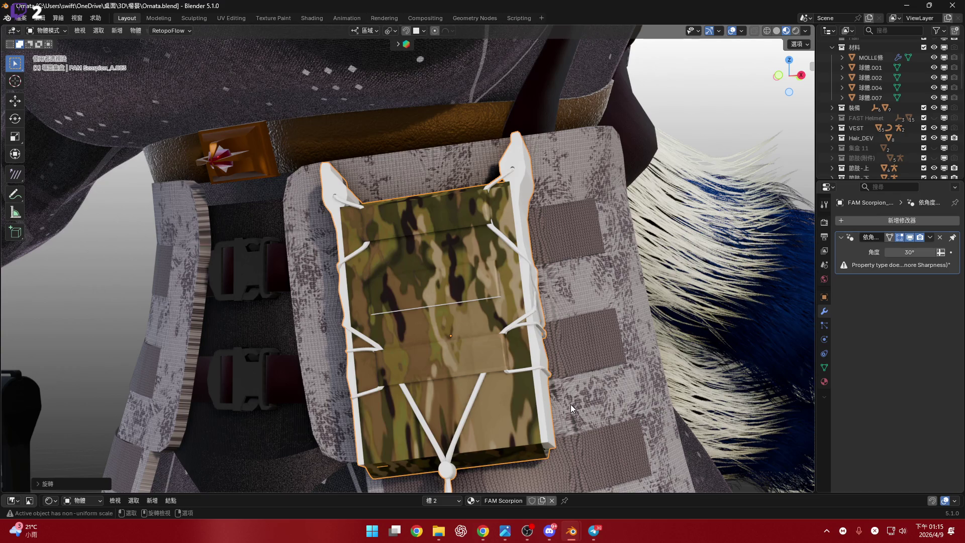
scroll(544, 374, down, 3)
middle_drag(519, 366, 490, 393)
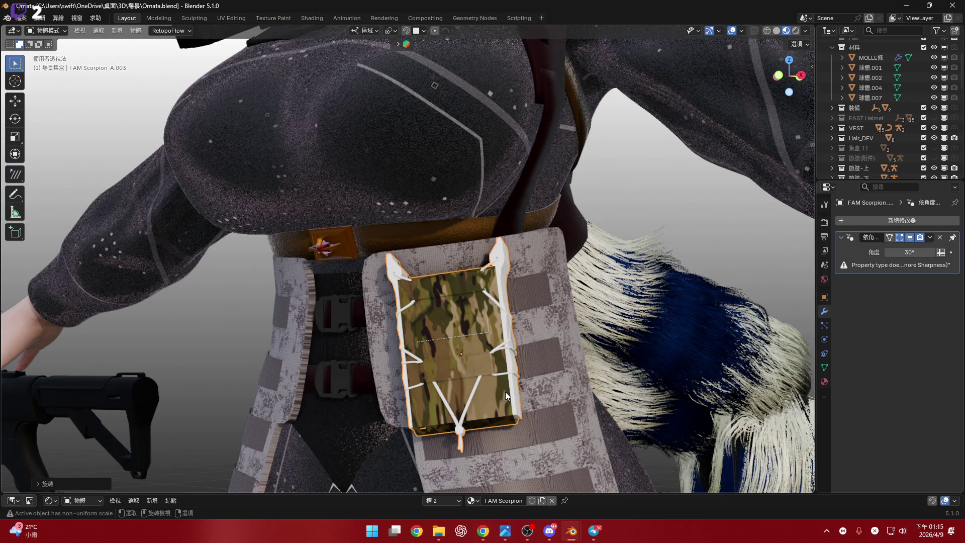
middle_drag(505, 391, 482, 372)
key(alt+Tab)
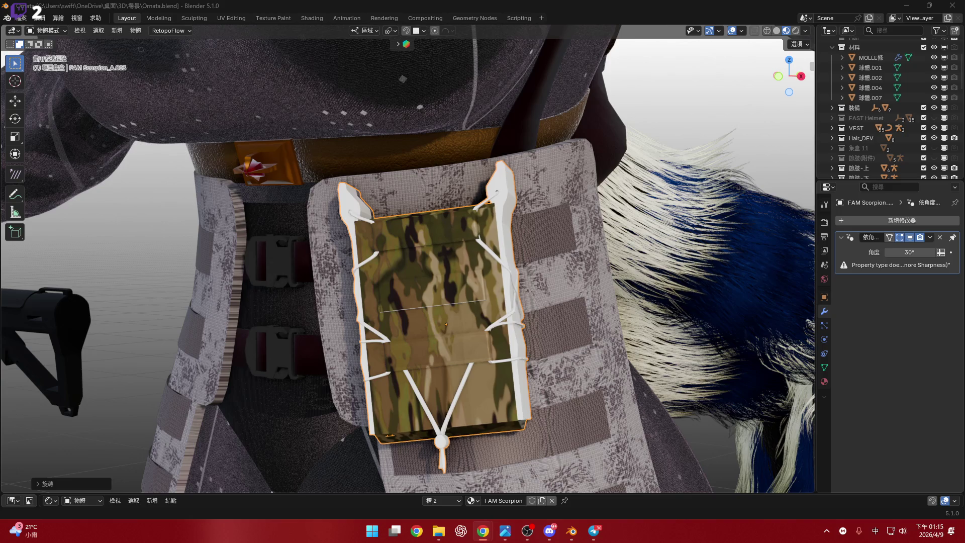
key(shift)
key(shift)
scroll(539, 236, down, 5)
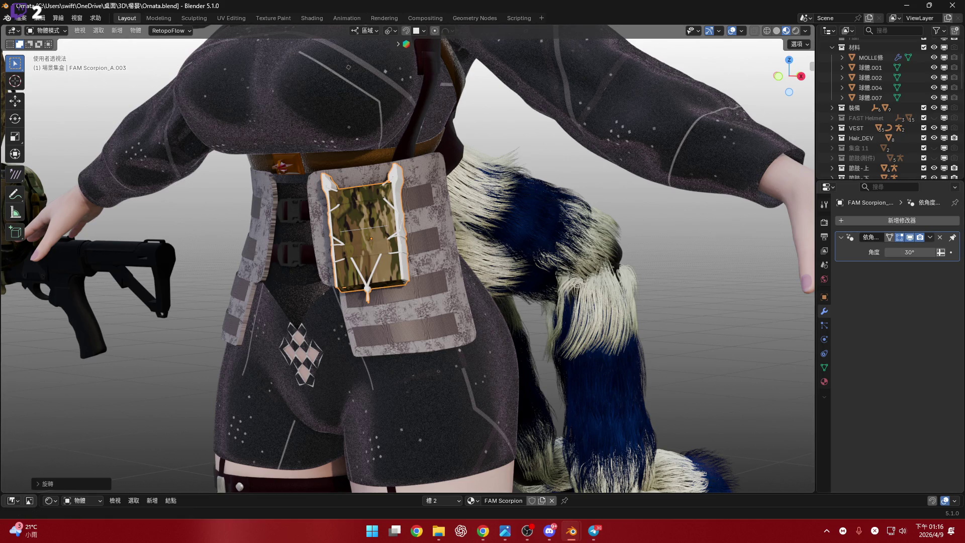
key(alt+Tab)
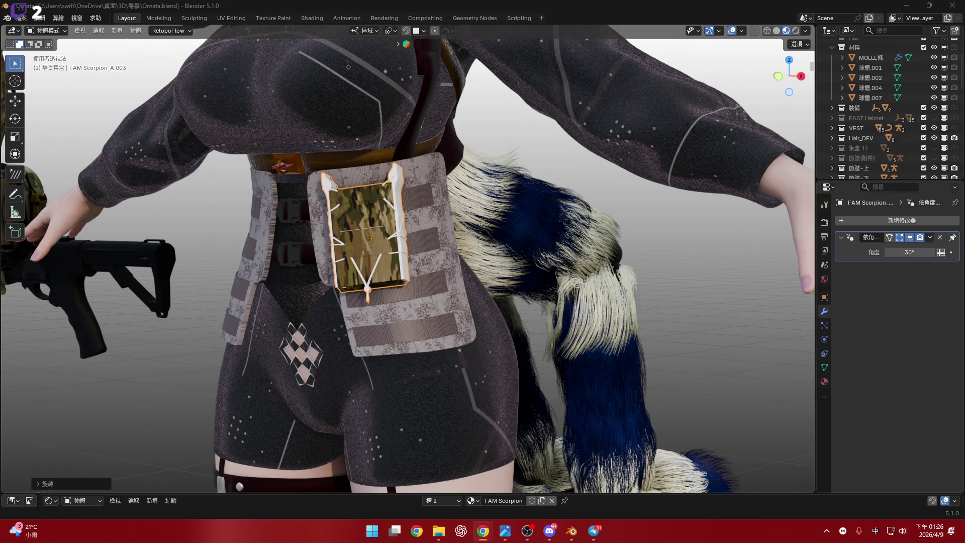
Zoom in around the camo pouch, then drag the bottom area up to show its node graph
scroll(410, 255, up, 5)
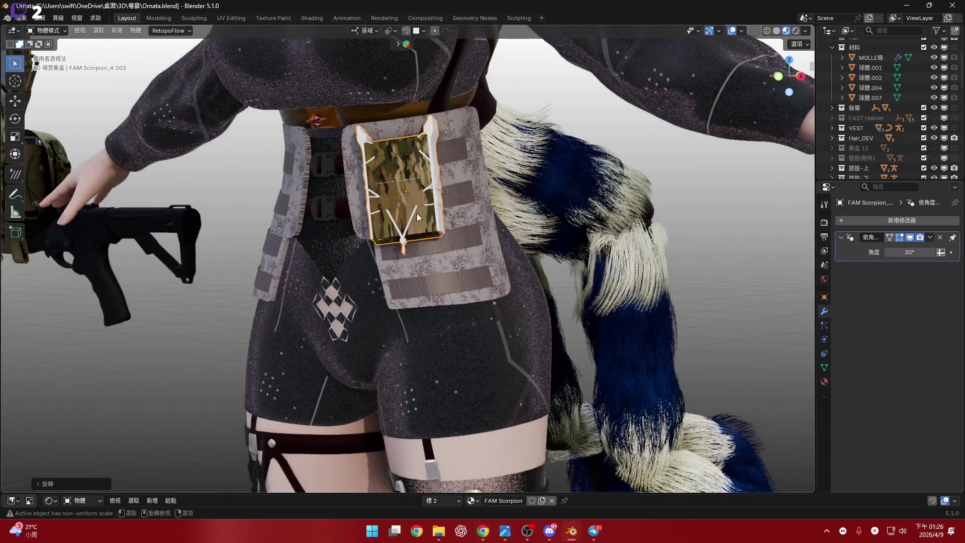
scroll(407, 267, up, 2)
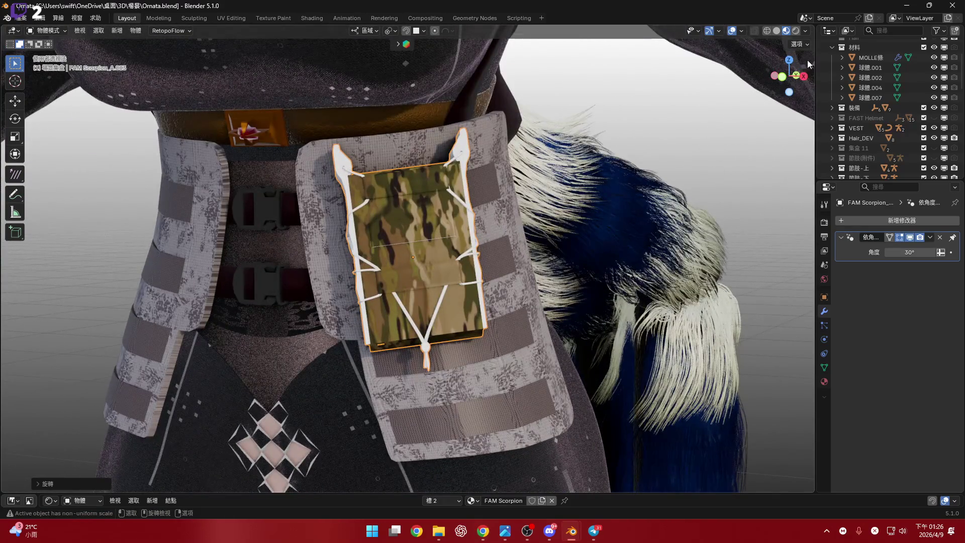
scroll(428, 241, up, 2)
mouse_move(440, 255)
middle_down()
mouse_move(462, 253)
mouse_move(427, 254)
mouse_move(485, 252)
mouse_move(409, 255)
mouse_move(444, 259)
middle_up()
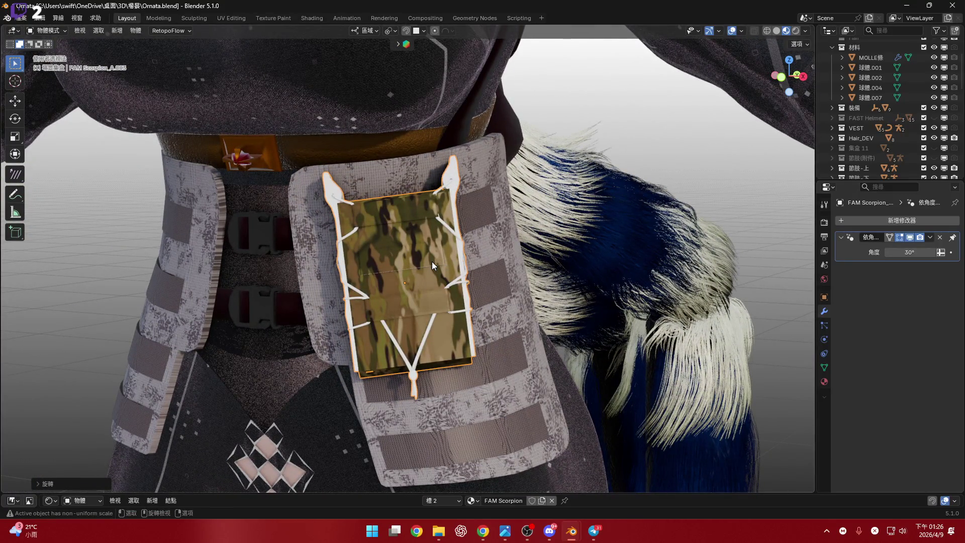
scroll(433, 262, down, 2)
click(507, 501)
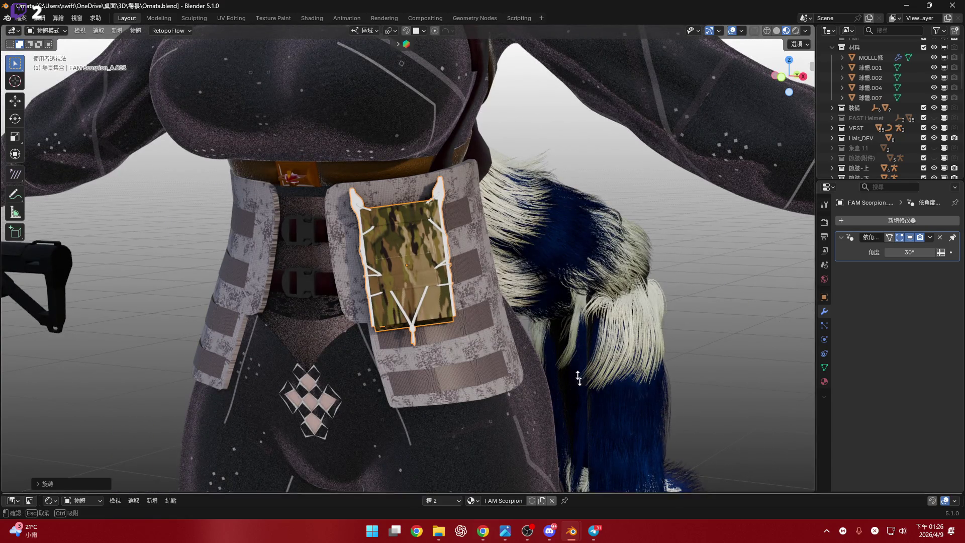
drag(594, 492, 122, 322)
Turn the bottom area into the Outliner and filter it to FAM Scorpion items
click(14, 328)
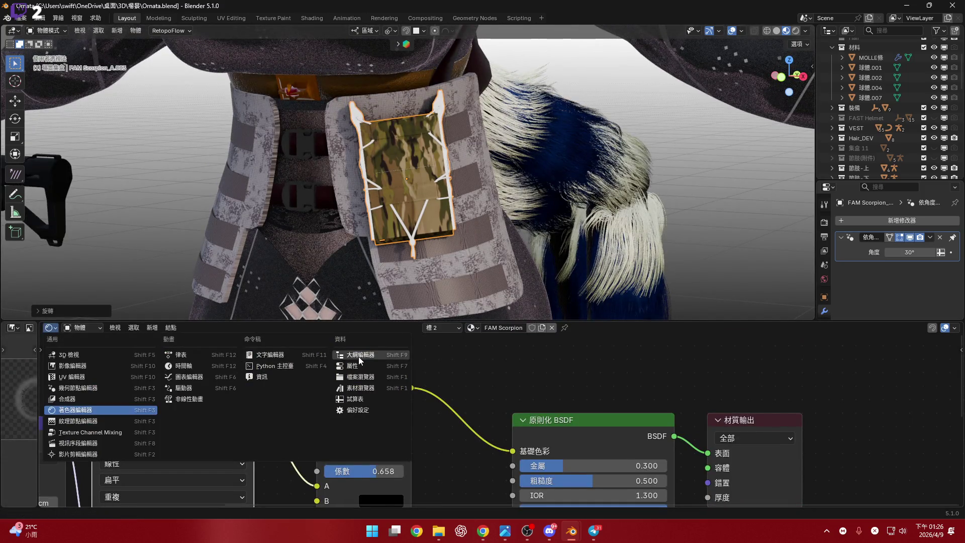
click(358, 357)
click(509, 328)
key(ctrl+v)
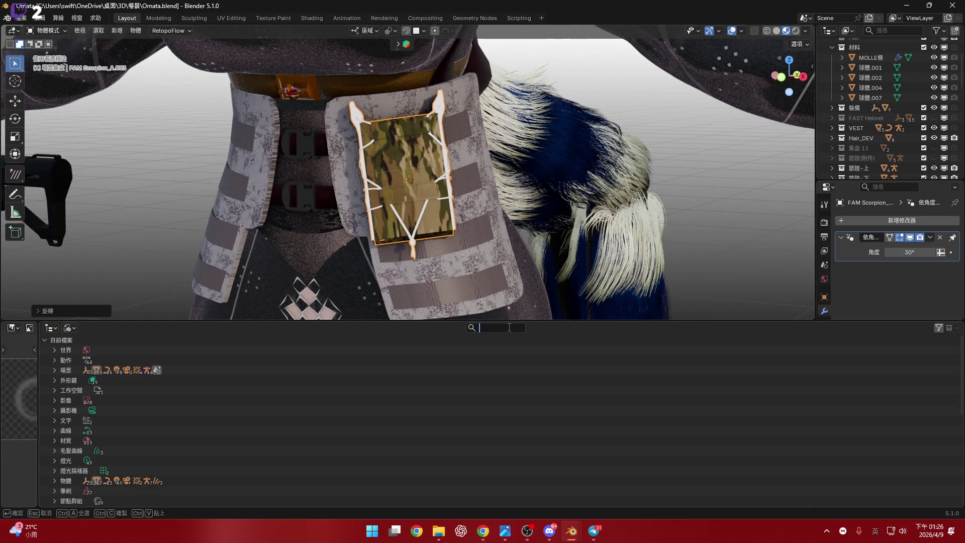
key(Return)
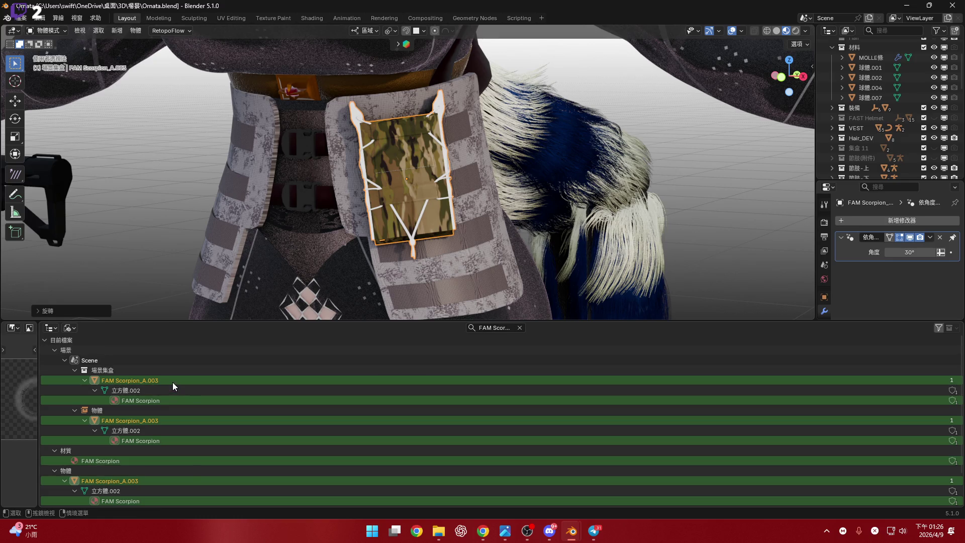
Delete FAM Scorpion_A.003 and its duplicate material and mesh data, then clear the filter
right_click(173, 382)
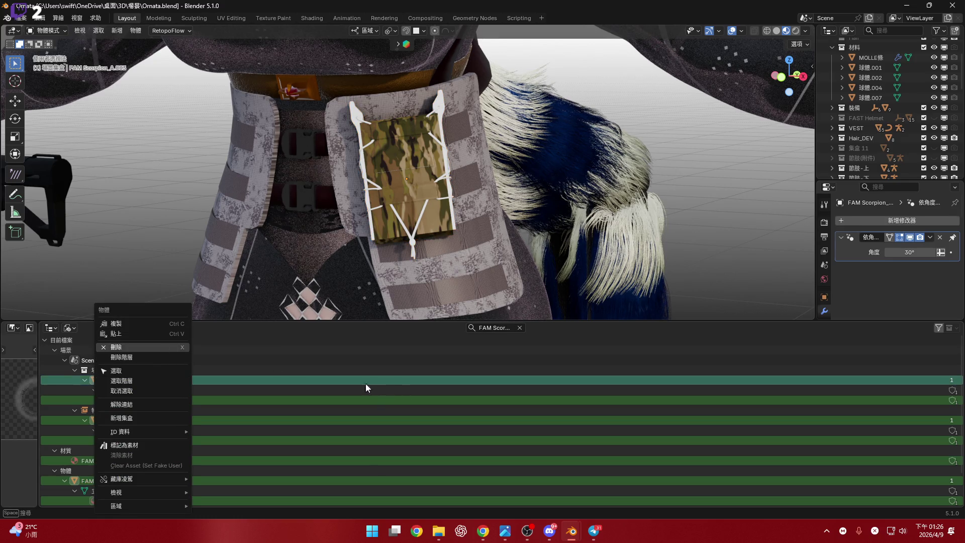
click(171, 347)
right_click(156, 363)
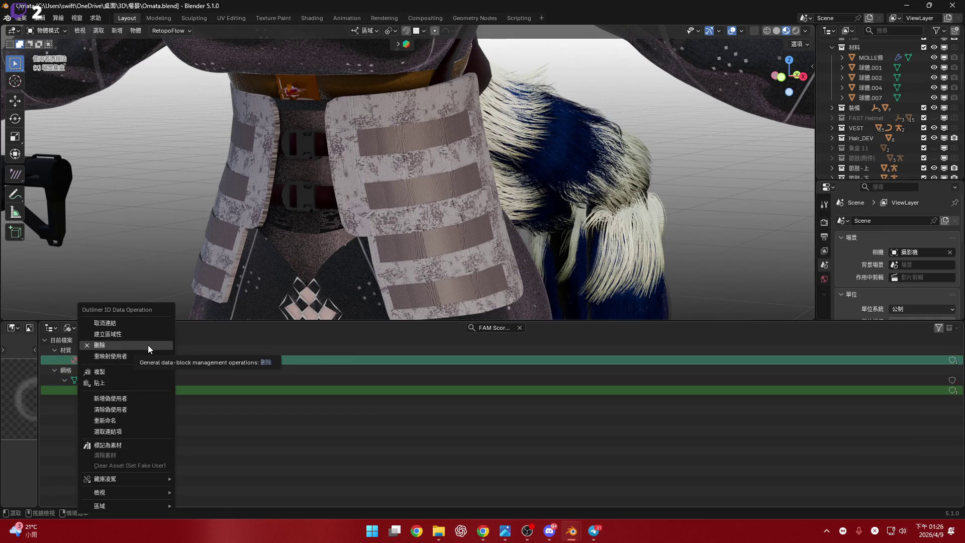
click(148, 344)
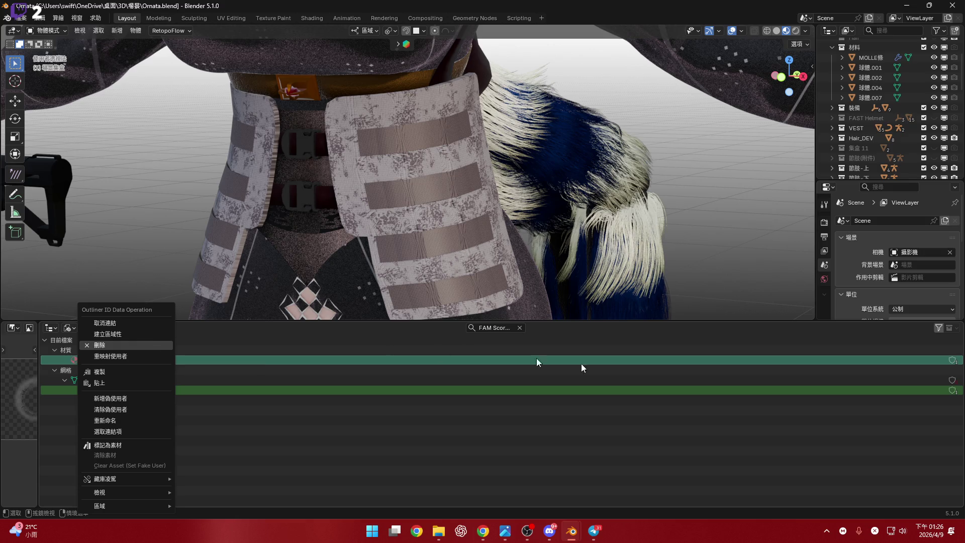
click(519, 328)
Switch the area to the shader editor, collapse it, and view the front orthographically
click(54, 328)
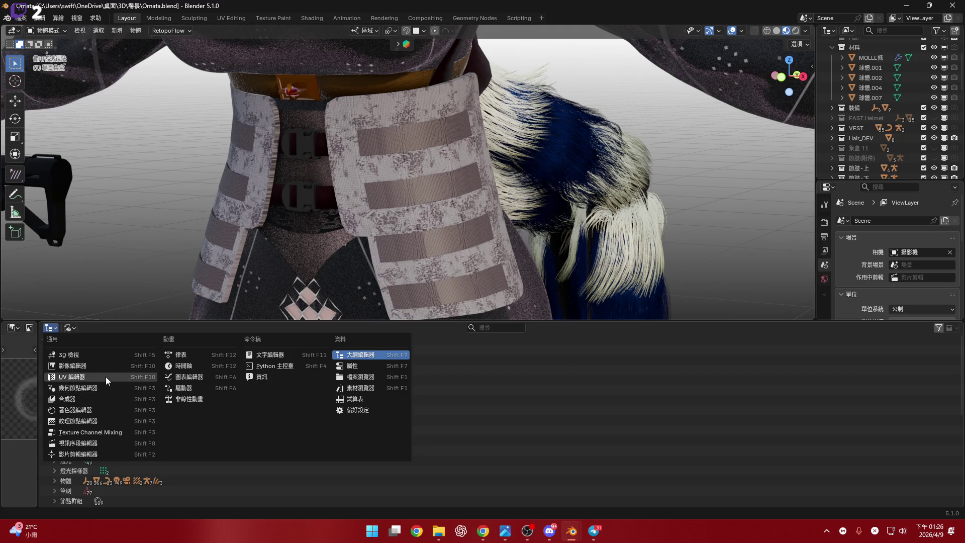
click(105, 409)
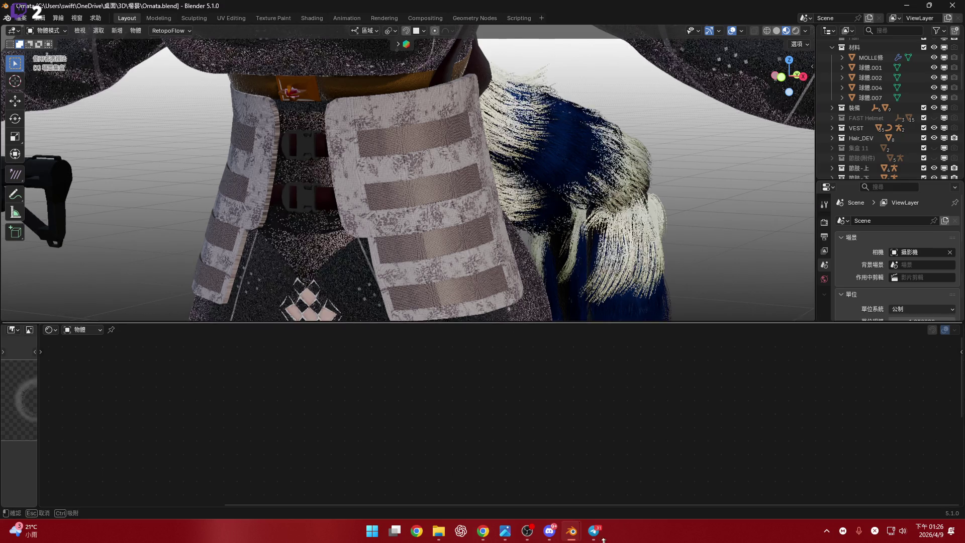
drag(548, 321, 548, 495)
scroll(479, 333, down, 3)
click(781, 77)
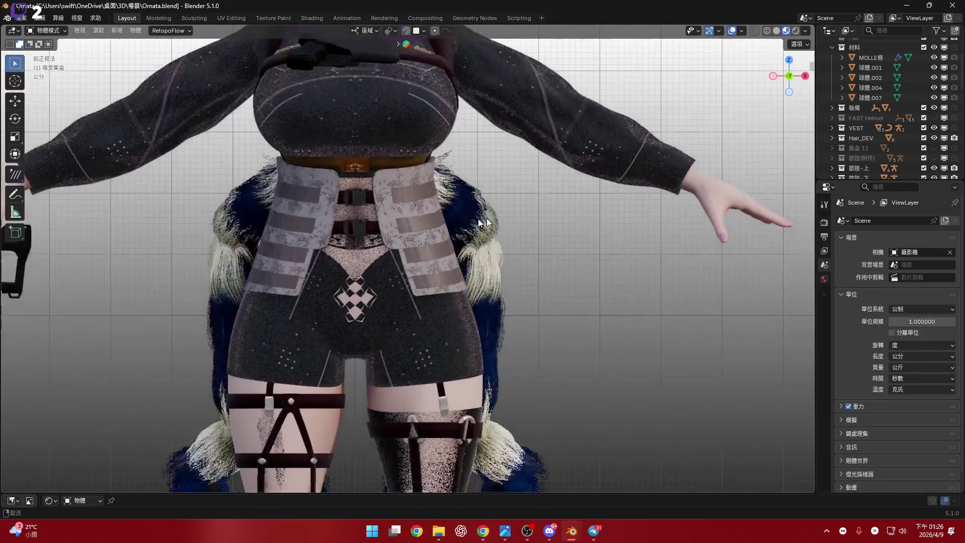
scroll(425, 282, up, 3)
key(alt+Tab)
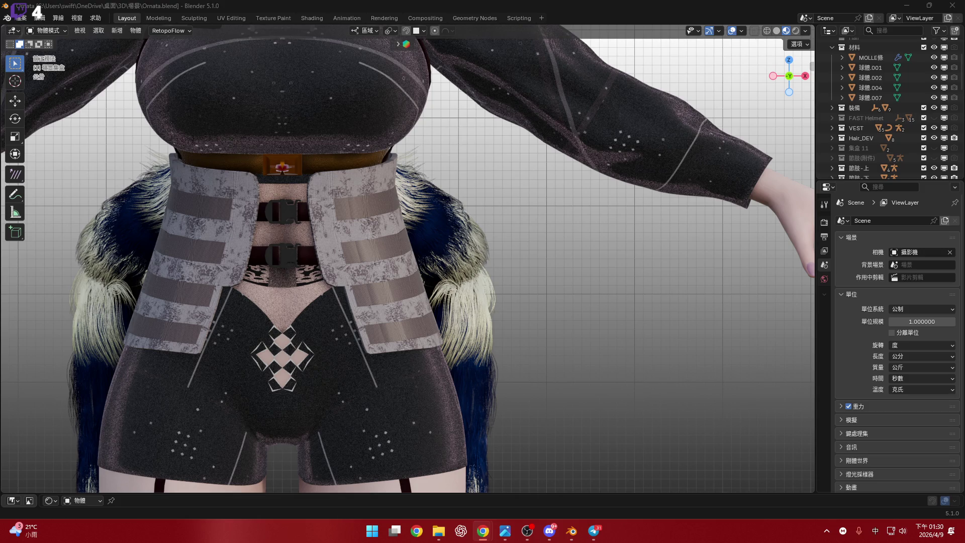
key(super+e)
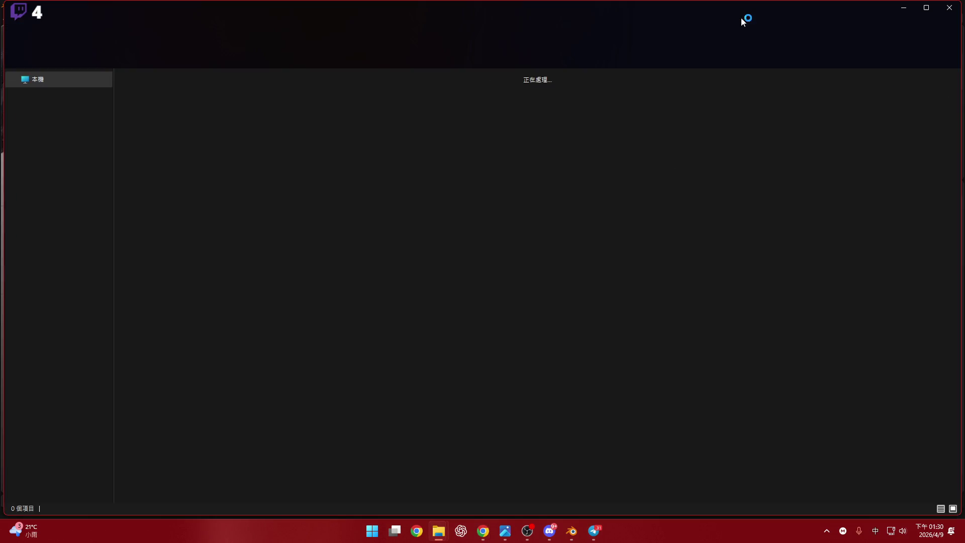
Restore the File Explorer window to a smaller size over Blender's right side
mouse_move(740, 10)
mouse_down()
mouse_move(737, 113)
mouse_move(794, 45)
mouse_move(964, 68)
mouse_up()
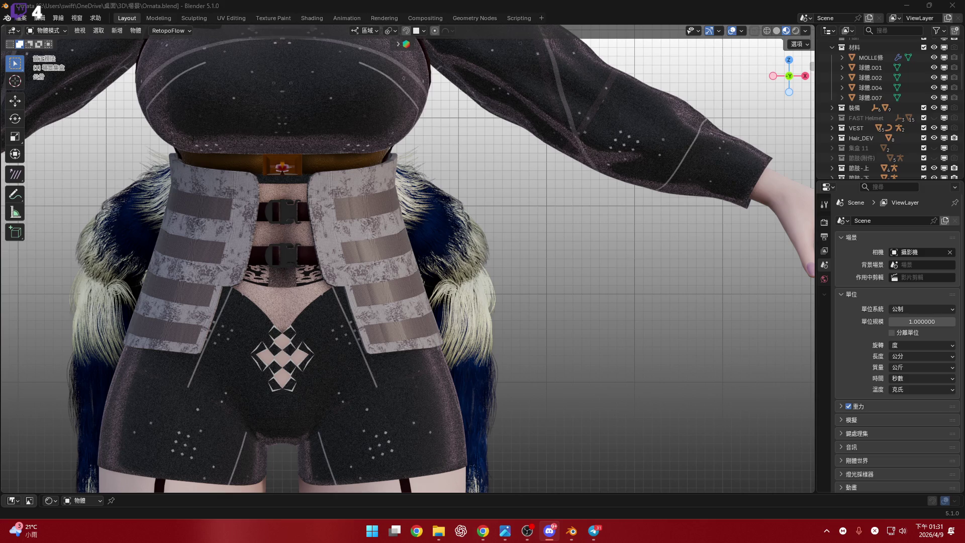
click(483, 531)
click(438, 531)
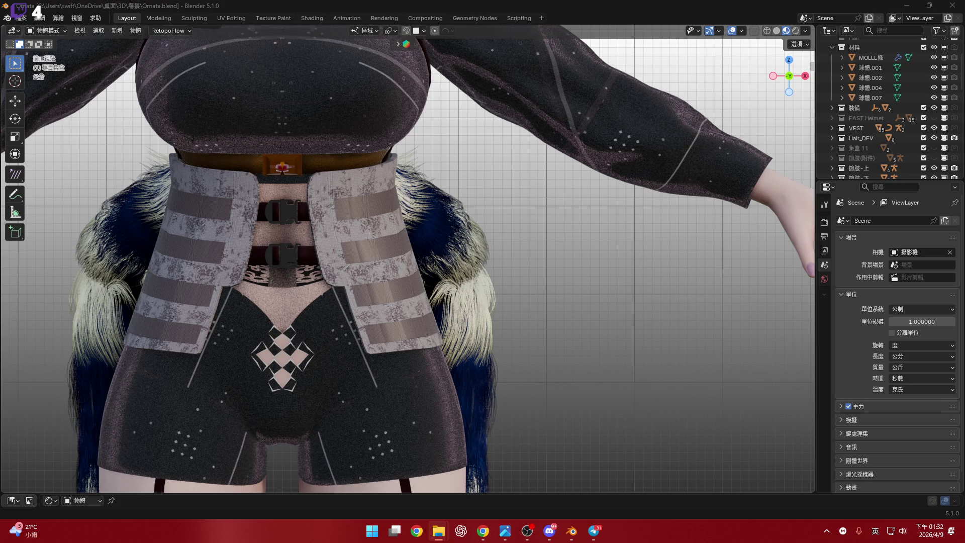
scroll(868, 118, down, 10)
Import the AWM.fbx rifle by dropping it into the scene, adding Cube.003
scroll(868, 119, up, 10)
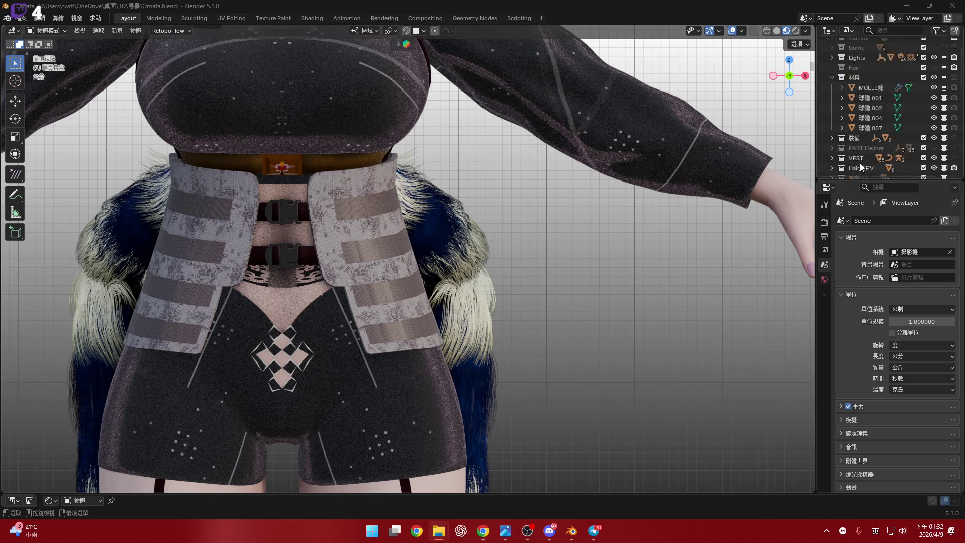
scroll(861, 167, up, 3)
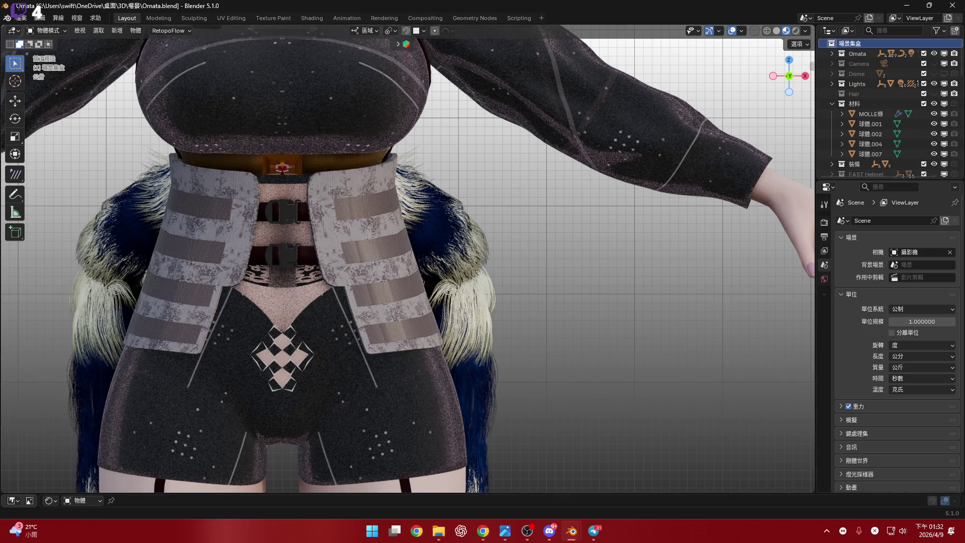
drag(855, 133, 611, 218)
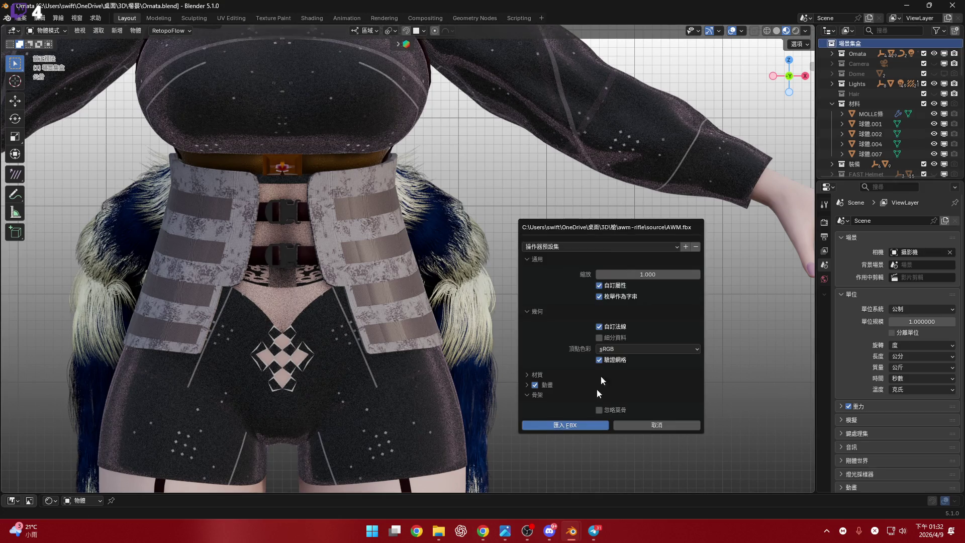
click(576, 429)
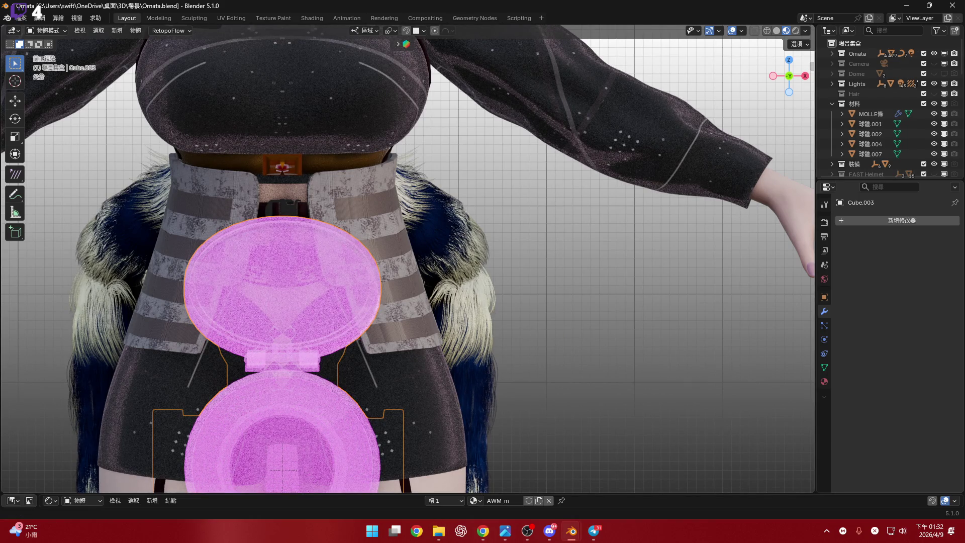
key(alt+Tab)
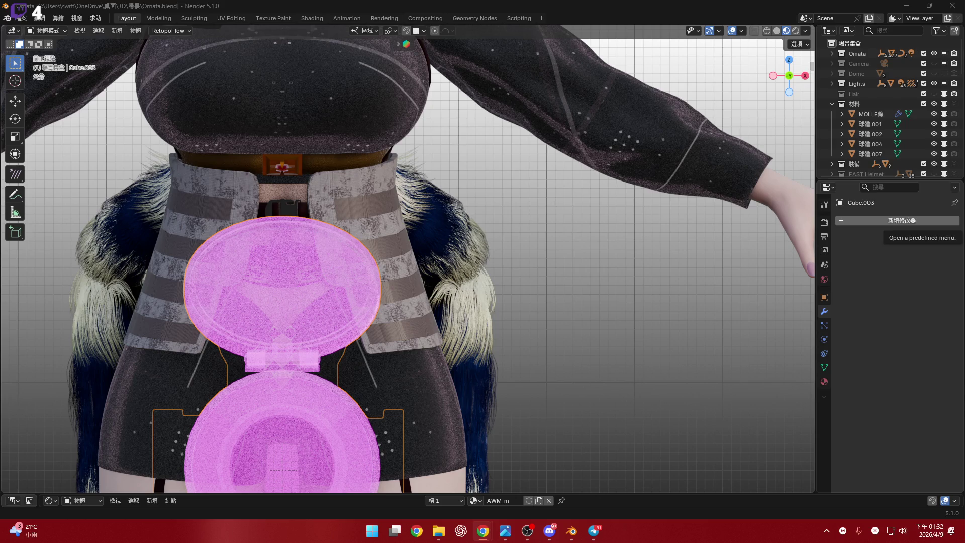
mouse_move(587, 299)
middle_down()
mouse_move(514, 237)
mouse_move(487, 277)
middle_up()
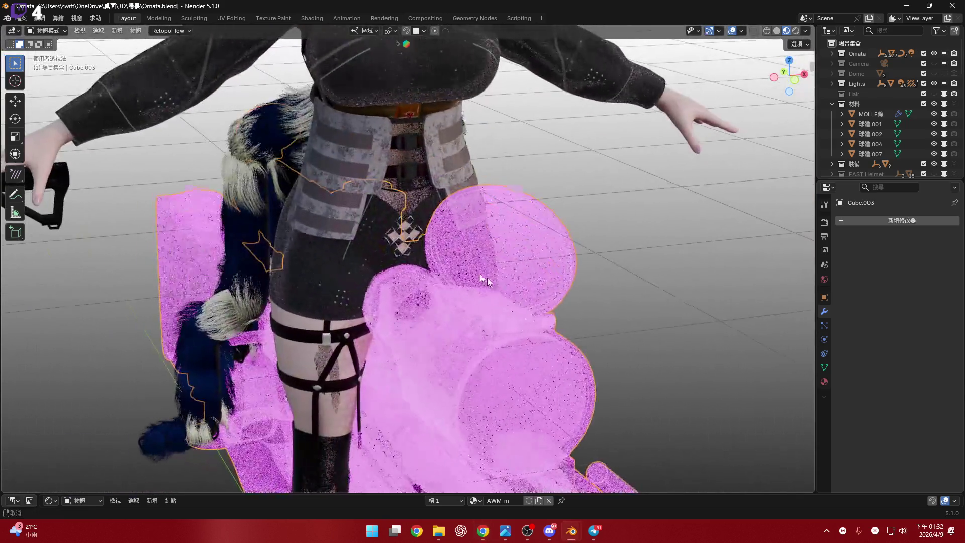
Scale the pink rifle down and pan the front orthographic view over it
scroll(487, 278, down, 5)
key(s)
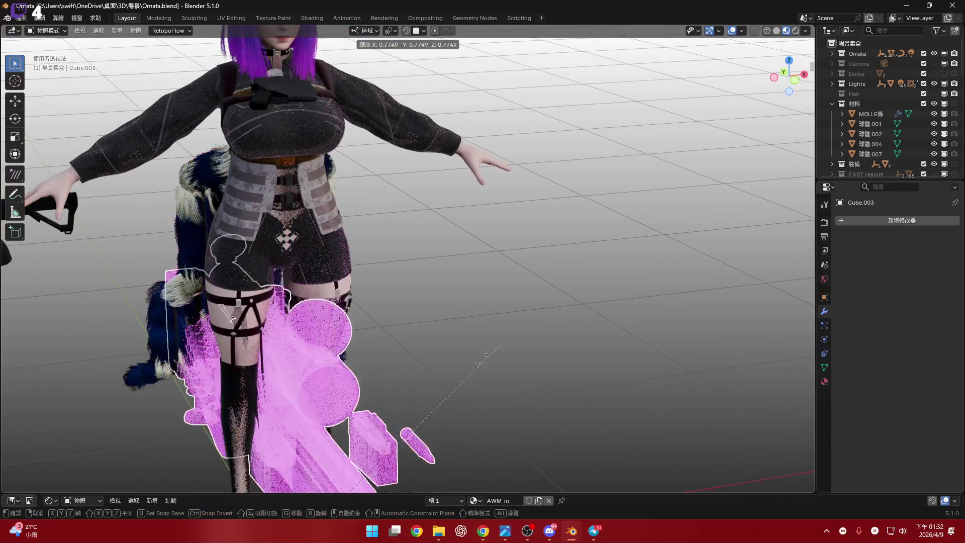
click(441, 394)
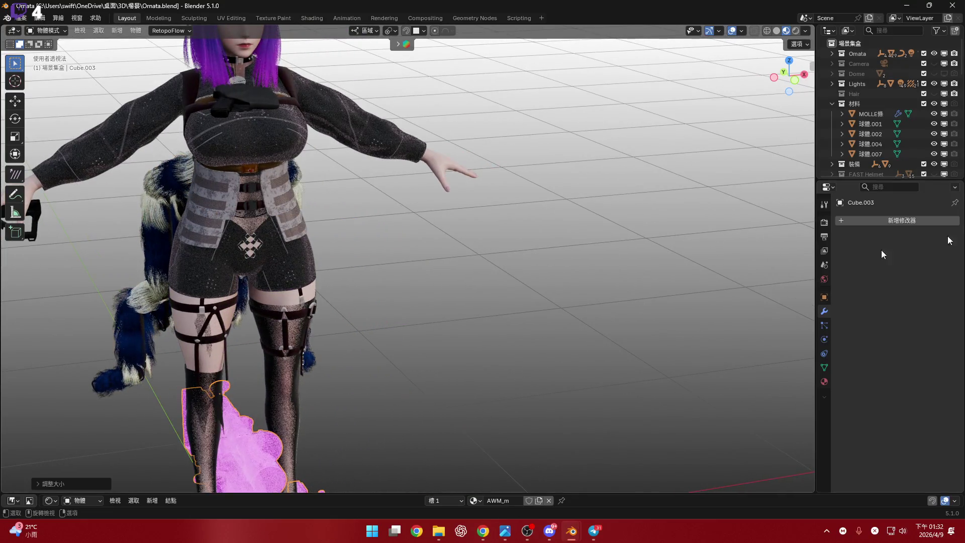
key(alt+Tab)
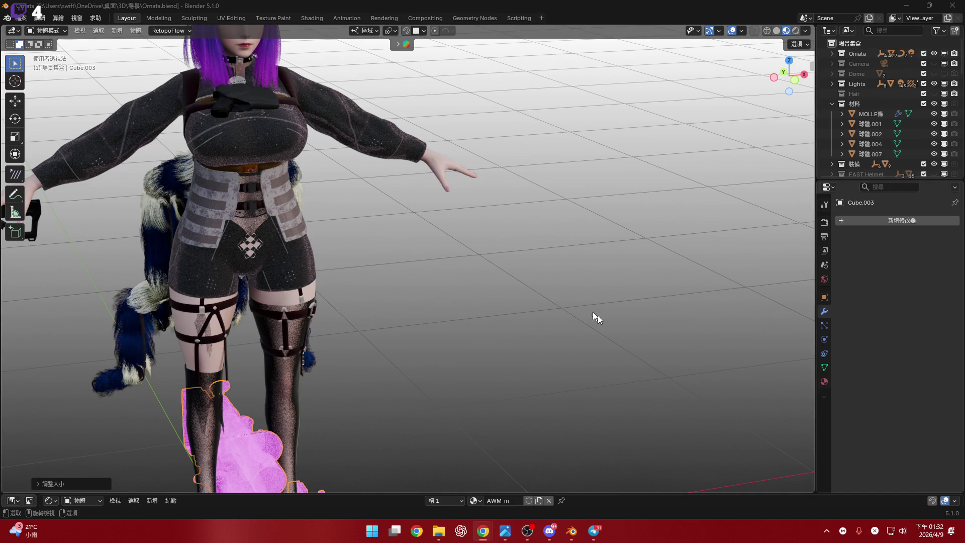
scroll(658, 296, down, 3)
click(796, 80)
mouse_move(571, 240)
shift+middle_down()
mouse_move(404, 255)
mouse_move(464, 290)
mouse_move(387, 345)
shift+middle_up()
Move the rifle along the X axis beside the character
key(g)
key(x)
click(590, 388)
shift+middle_drag(589, 388, 599, 363)
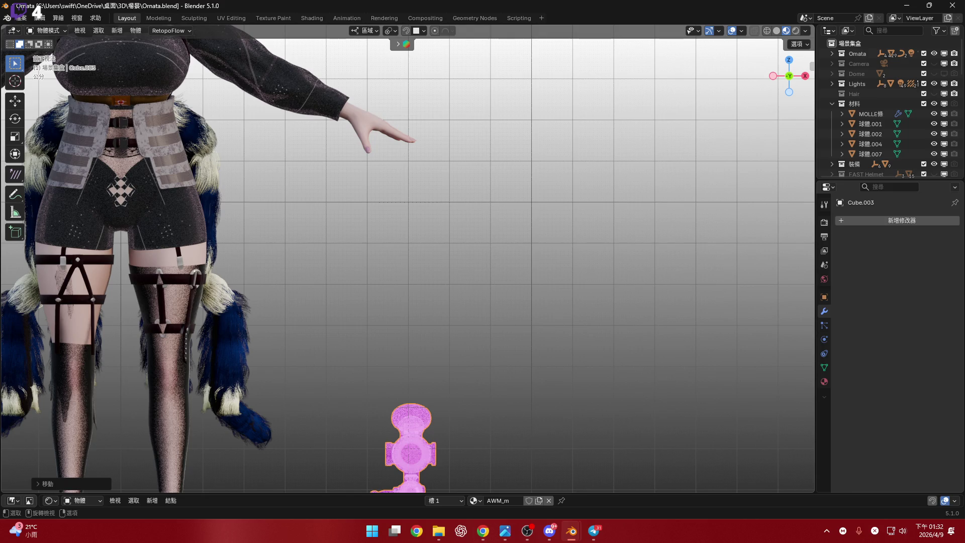
Rotate the rifle 90° about Z so it lies horizontally in front view
key(r)
key(z)
key(Escape)
shift+scroll(564, 316, down, 3)
text(rz90)
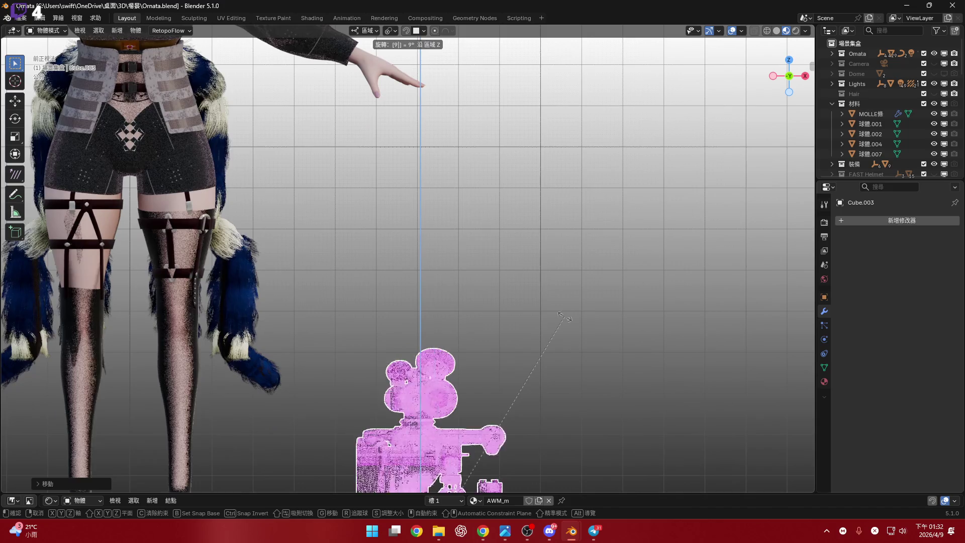
key(Return)
Resize the rifle to about 0.6996 and move it up near the view centre
key(s)
ctrl+scroll(532, 301, down, 5)
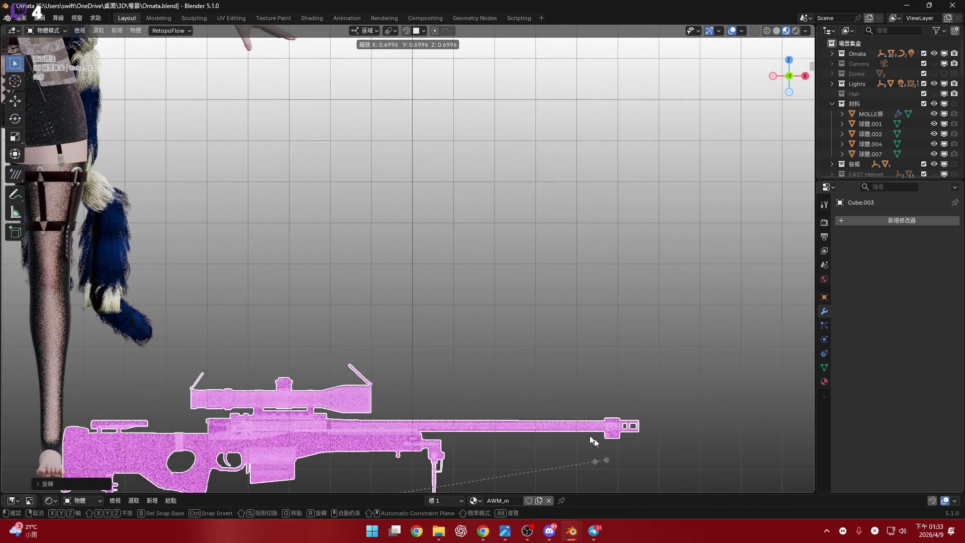
key(Return)
shift+scroll(442, 375, up, 1)
key(g)
click(536, 206)
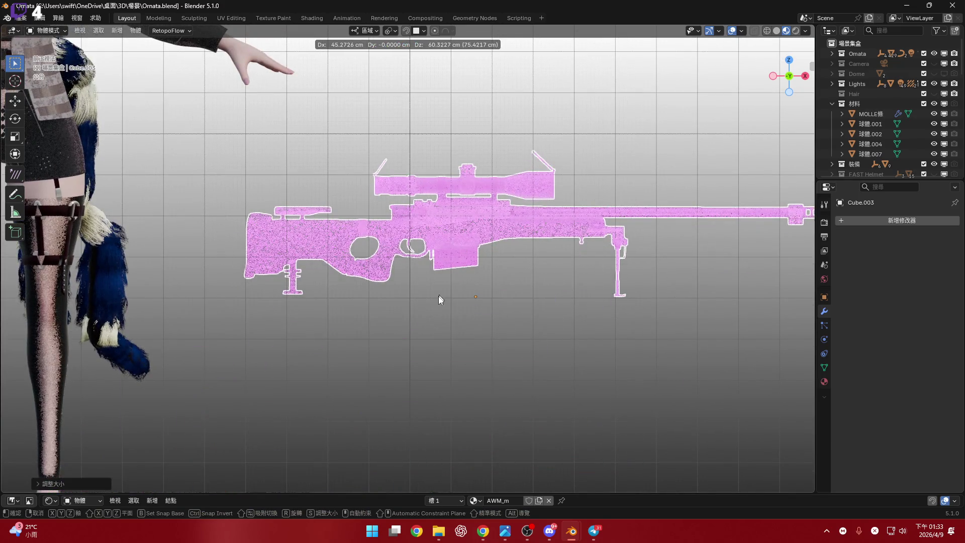
scroll(439, 296, up, 3)
shift+scroll(568, 437, up, 1)
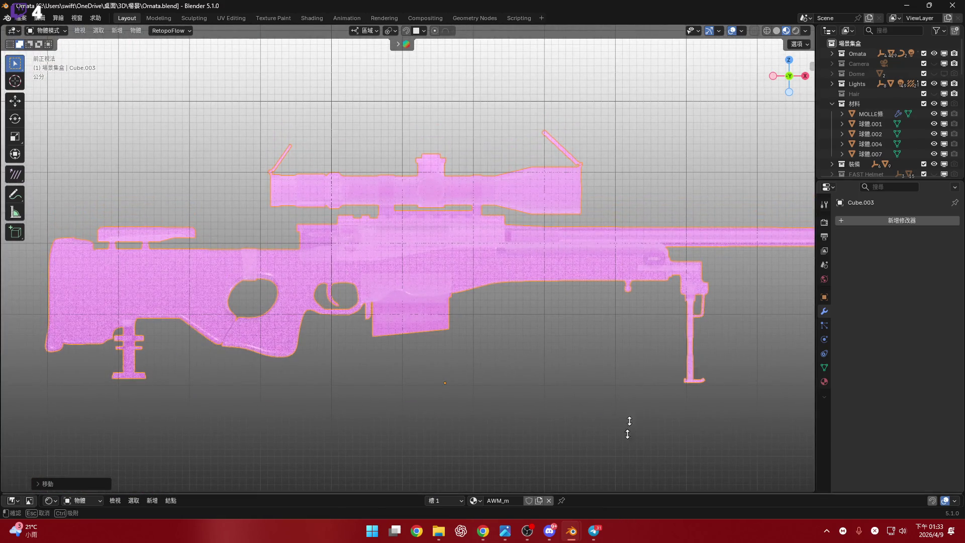
Enlarge the Shader Editor to frame the AWM_m nodes, then browse for the BaseColor image
drag(608, 495, 472, 280)
scroll(472, 391, down, 3)
scroll(358, 355, up, 5)
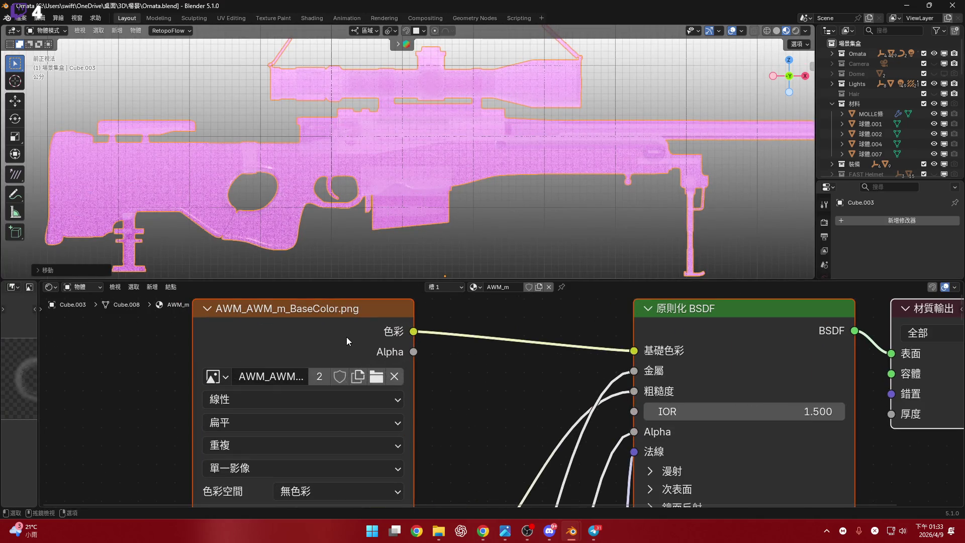
scroll(463, 405, down, 1)
ctrl+scroll(400, 398, left, 2)
shift+scroll(400, 398, down, 2)
shift+scroll(392, 377, up, 2)
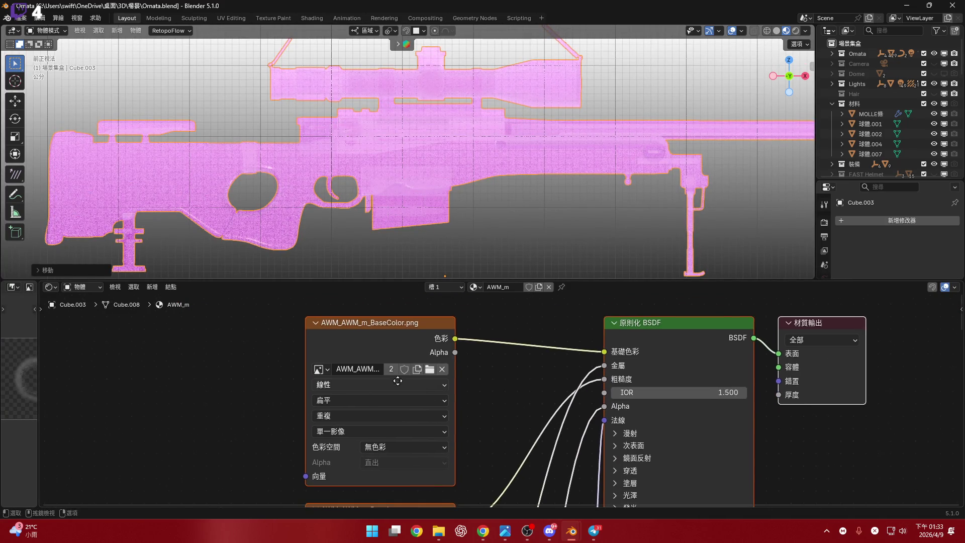
scroll(433, 408, up, 1)
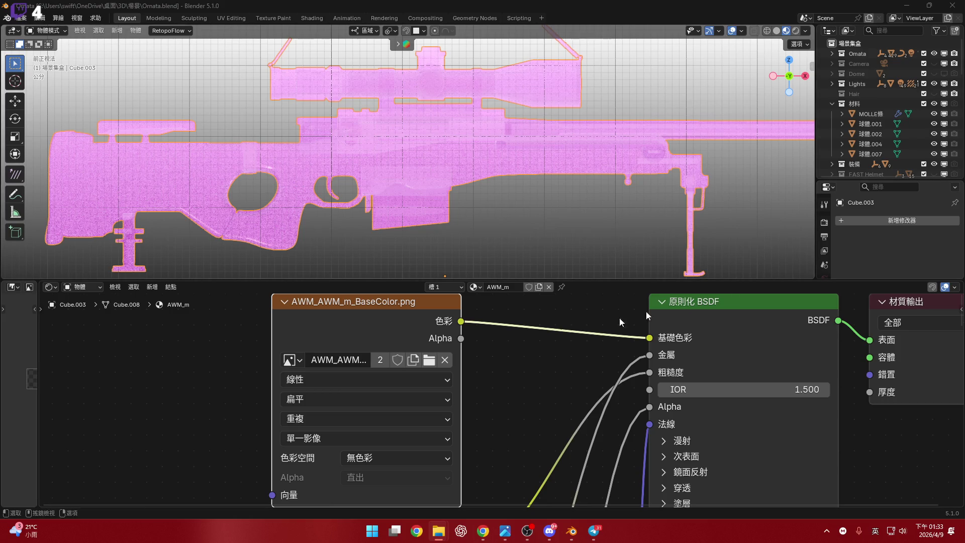
click(428, 359)
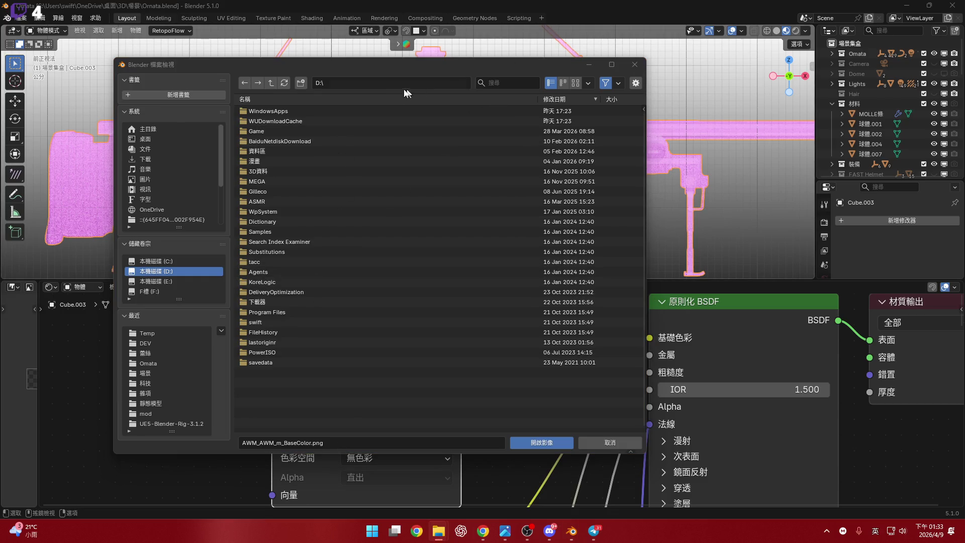
Load AWM_AWM_m_BaseColor.png from the awm-rifle textures folder into the BaseColor node
click(389, 84)
text(C:\Users\swift\OneDrive\桌面\3D\槍\awm-rifle\textures\)
key(Return)
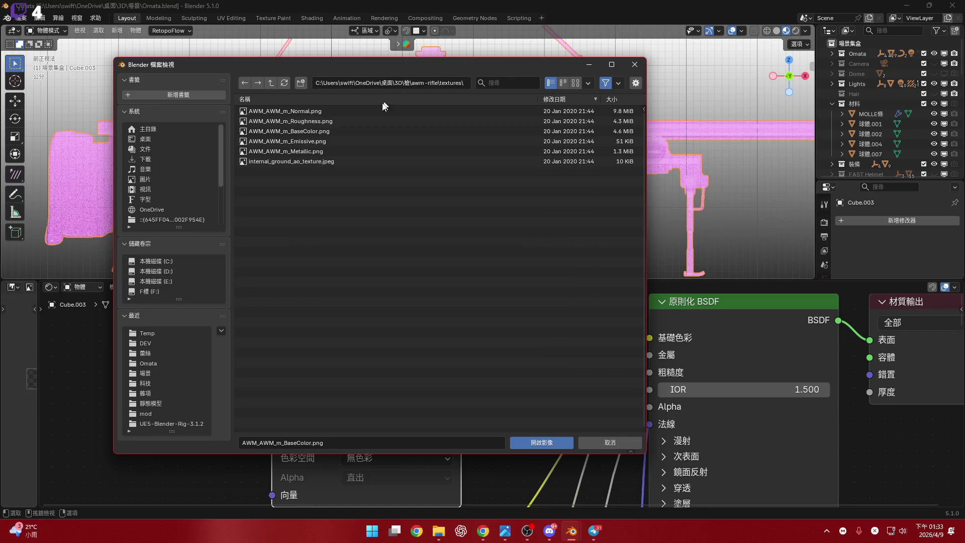
click(575, 83)
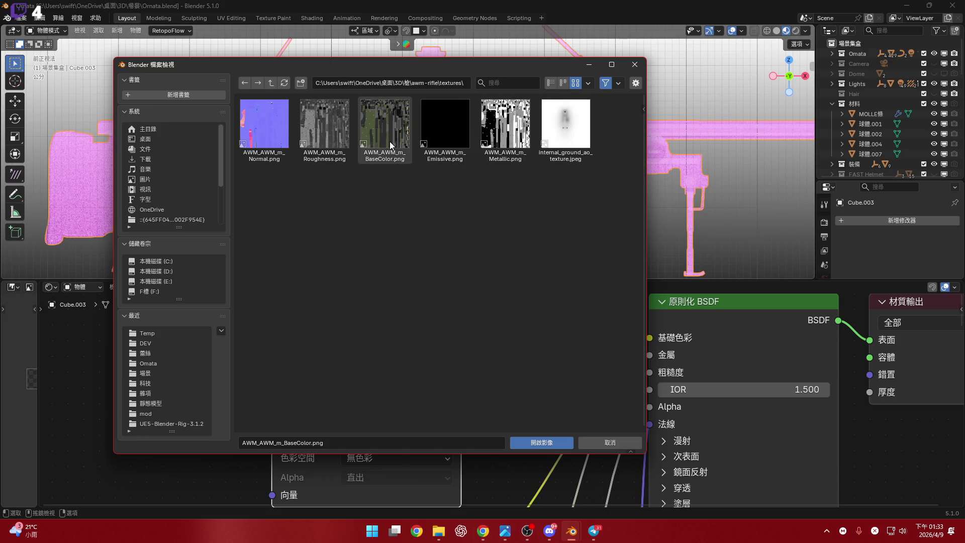
double_click(384, 123)
scroll(498, 366, down, 2)
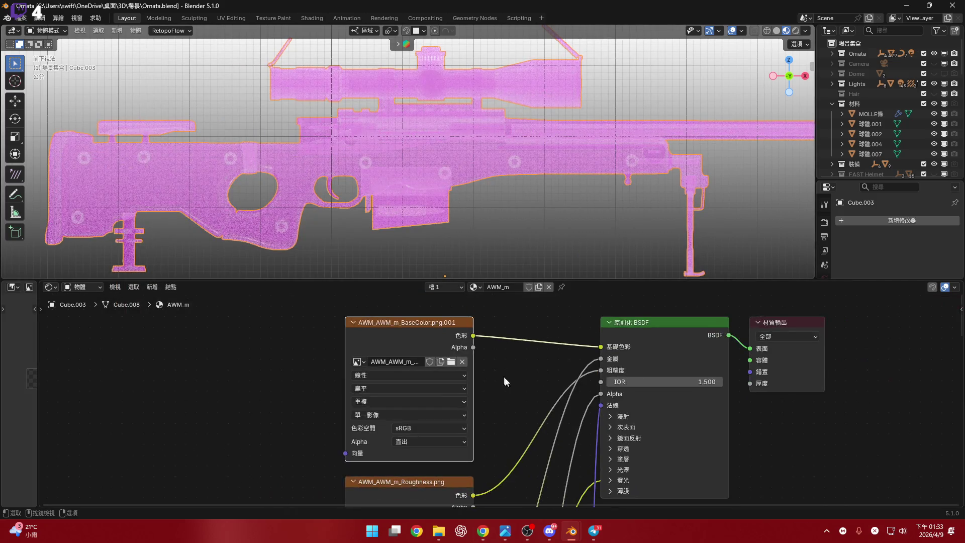
shift+scroll(503, 382, down, 3)
scroll(453, 418, up, 3)
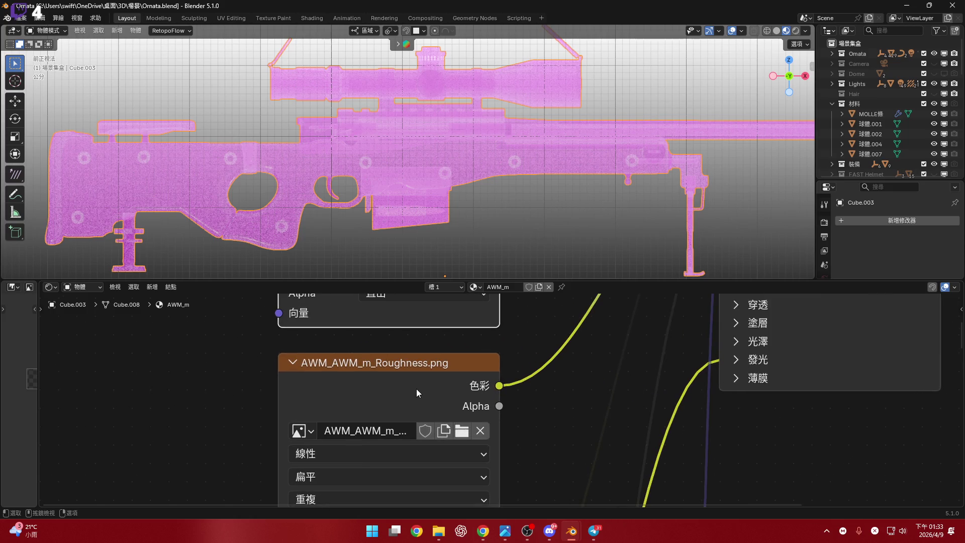
Load AWM_AWM_m_Roughness.png into the Roughness image node
click(463, 432)
click(464, 433)
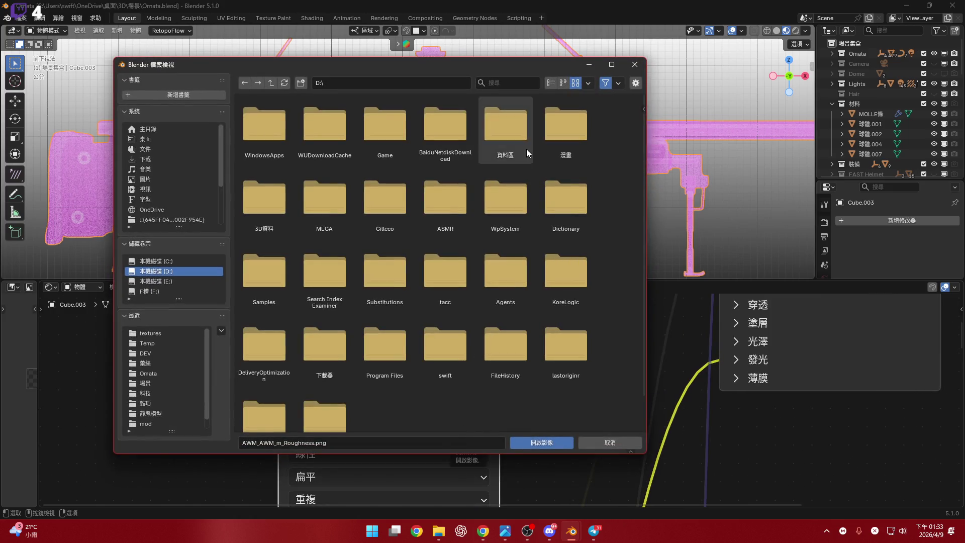
click(421, 84)
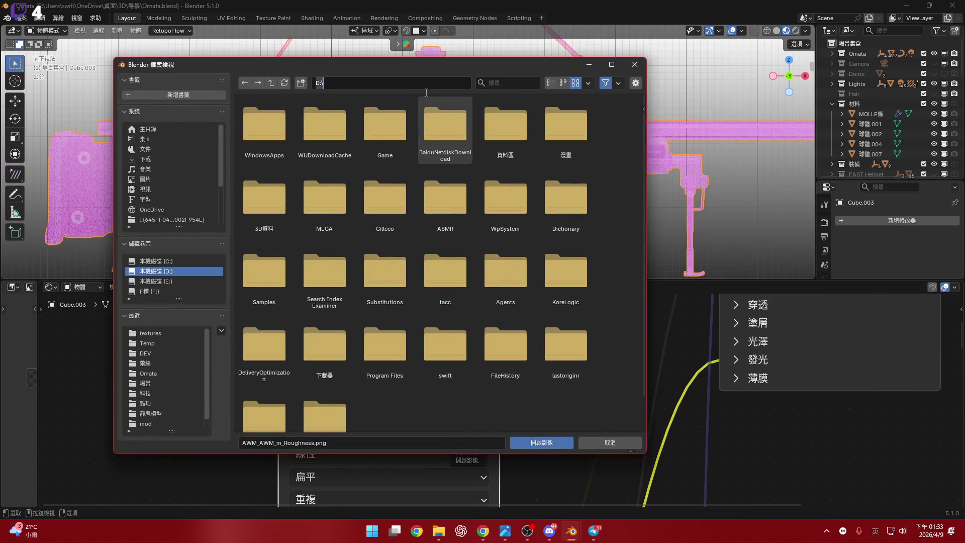
click(190, 341)
click(189, 333)
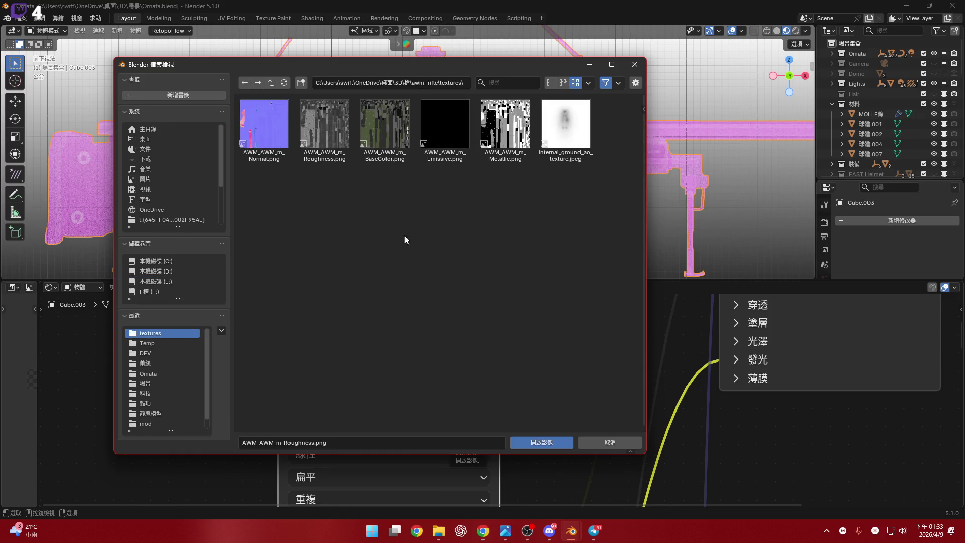
double_click(325, 125)
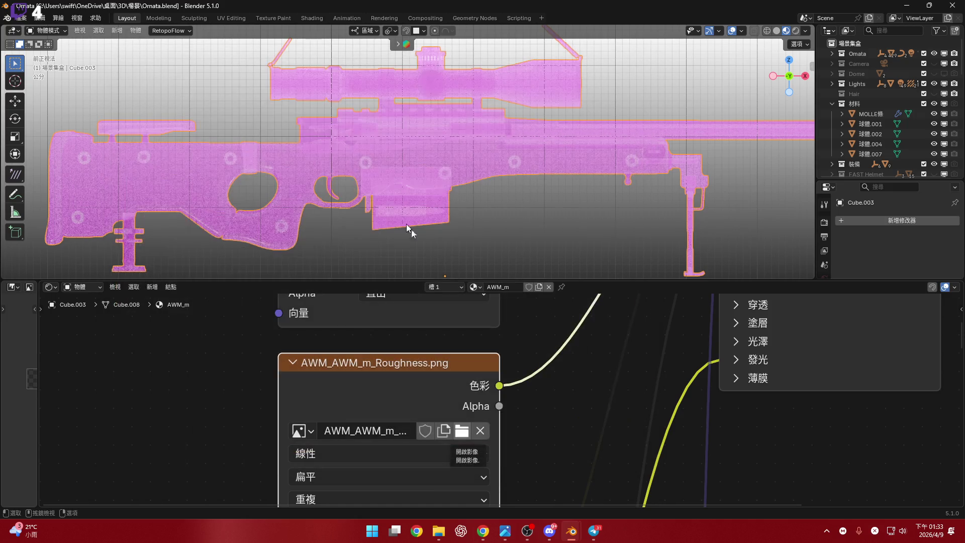
Set the Roughness image's colour space to Non-Color
mouse_move(568, 384)
middle_down()
mouse_move(523, 453)
mouse_move(484, 319)
mouse_move(427, 449)
middle_up()
scroll(427, 448, up, 3)
click(424, 372)
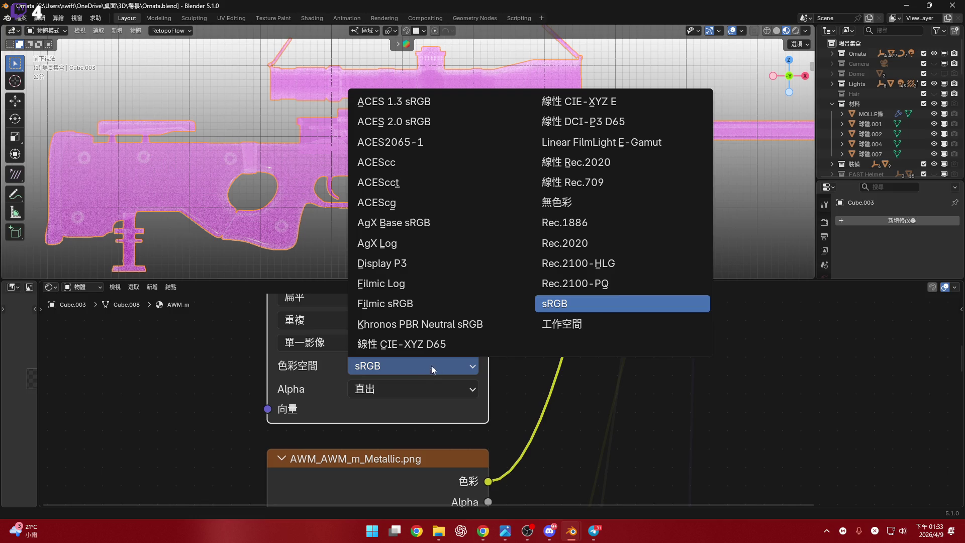
key(Return)
scroll(403, 378, down, 2)
scroll(416, 395, up, 2)
scroll(408, 382, up, 1)
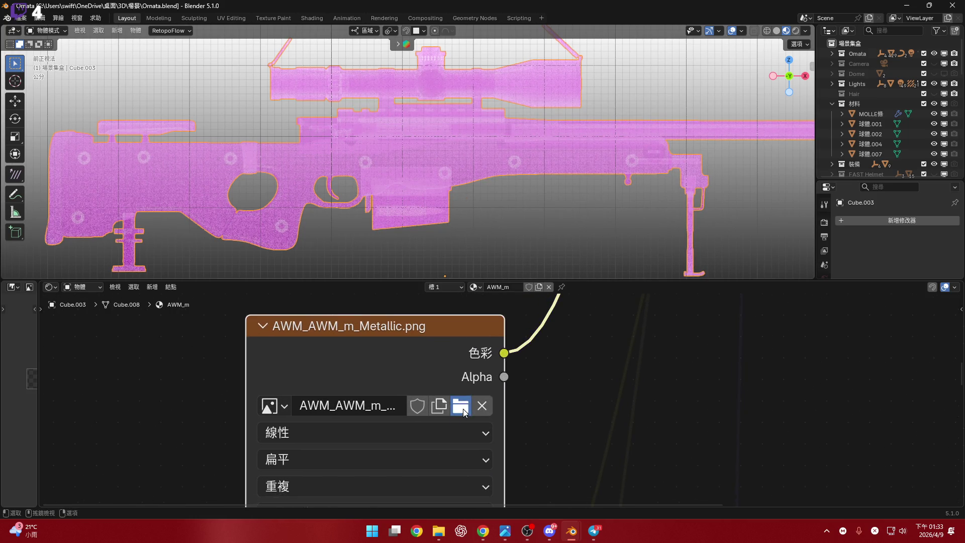
Load AWM_AWM_m_Metallic.png into the Metallic node and set it to Non-Color
click(460, 406)
click(167, 335)
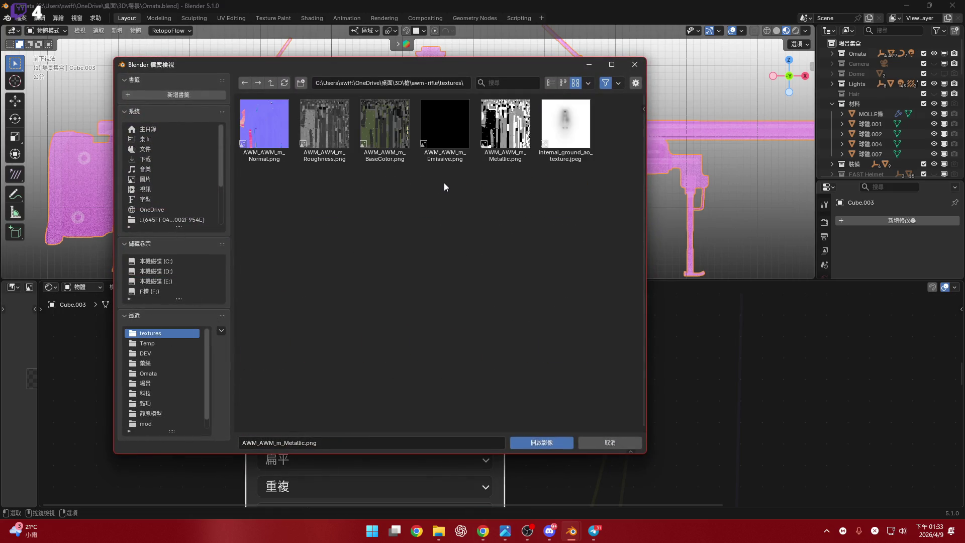
double_click(502, 151)
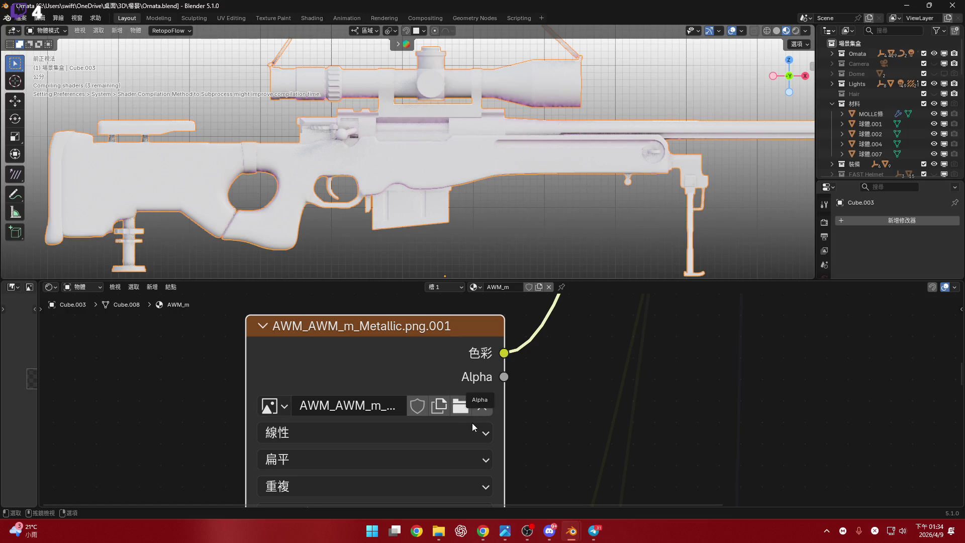
scroll(422, 398, down, 2)
scroll(430, 442, up, 2)
click(418, 445)
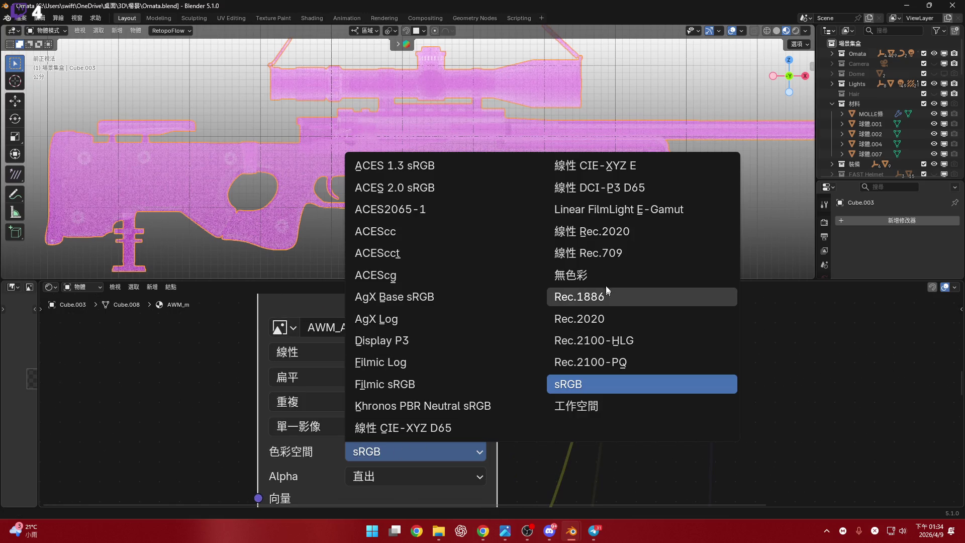
click(571, 274)
scroll(393, 381, down, 2)
scroll(402, 377, down, 2)
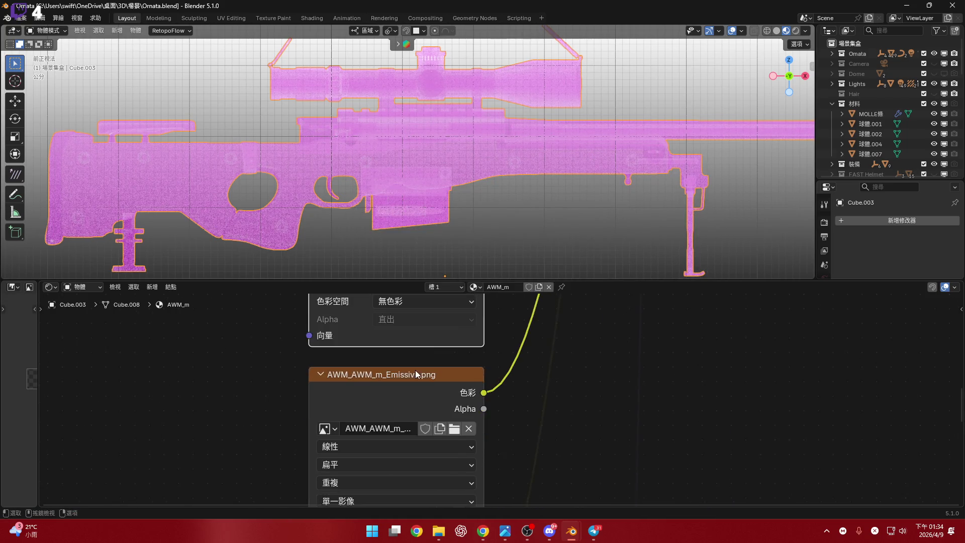
scroll(415, 370, up, 3)
shift+scroll(396, 356, down, 2)
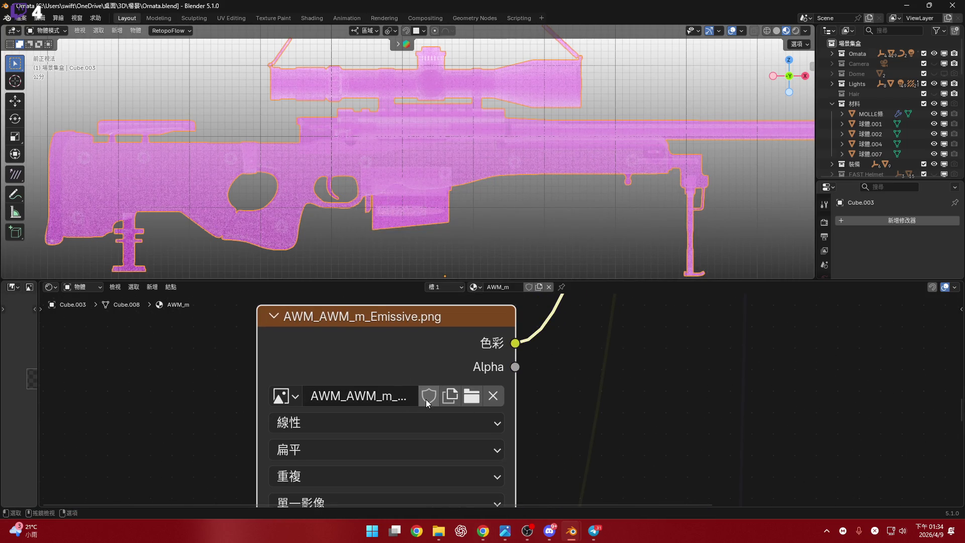
Load AWM_AWM_m_Emissive.png from the textures folder into the Emissive node
click(463, 401)
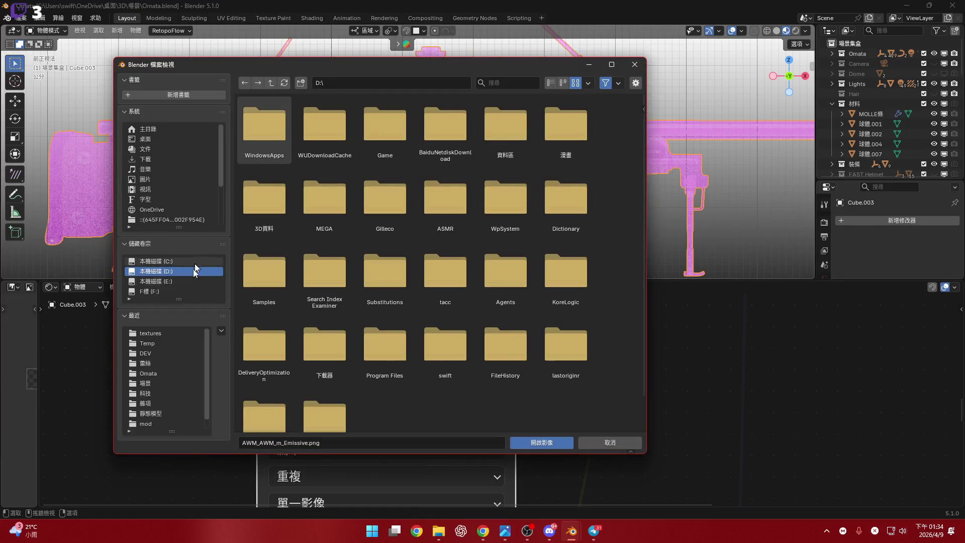
click(170, 332)
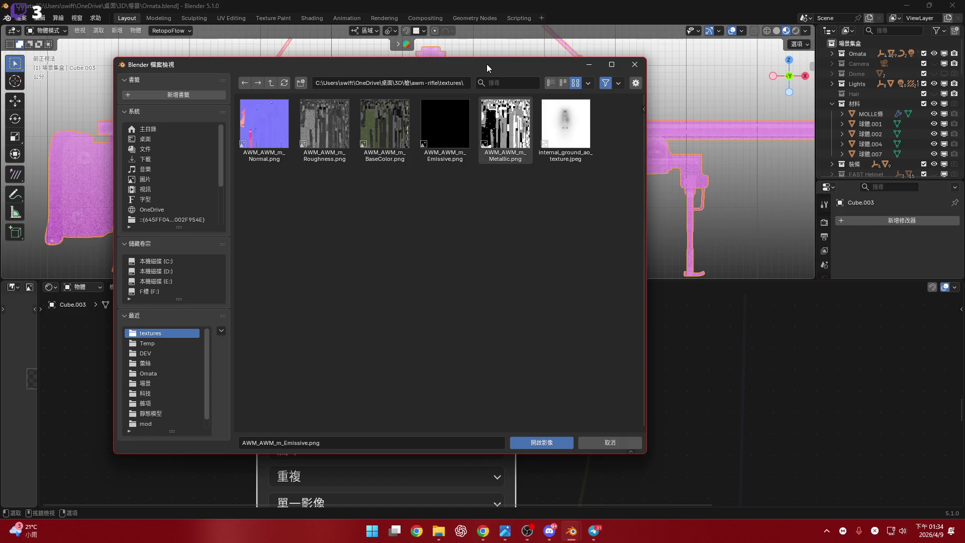
click(444, 130)
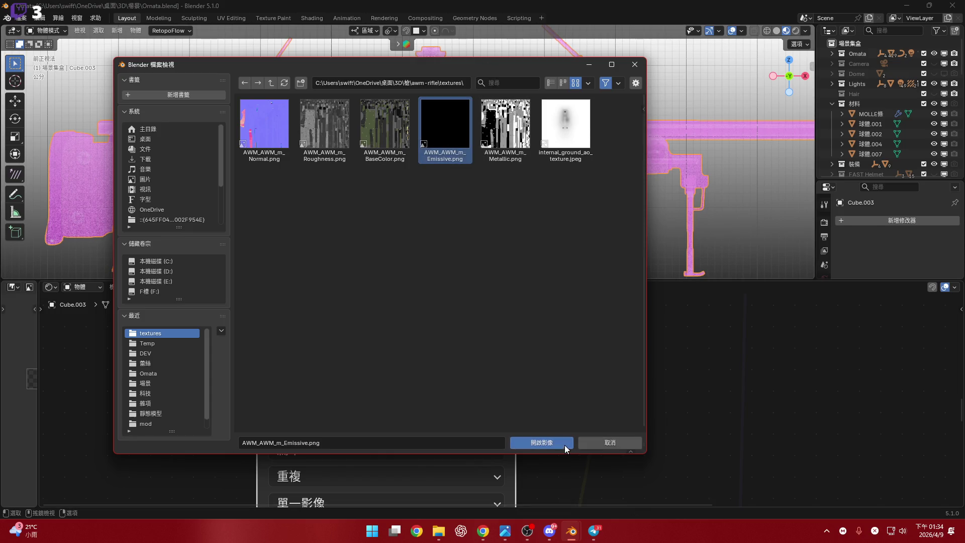
click(563, 444)
scroll(507, 387, down, 2)
middle_drag(442, 352, 423, 400)
scroll(436, 387, down, 2)
shift+scroll(431, 409, up, 5)
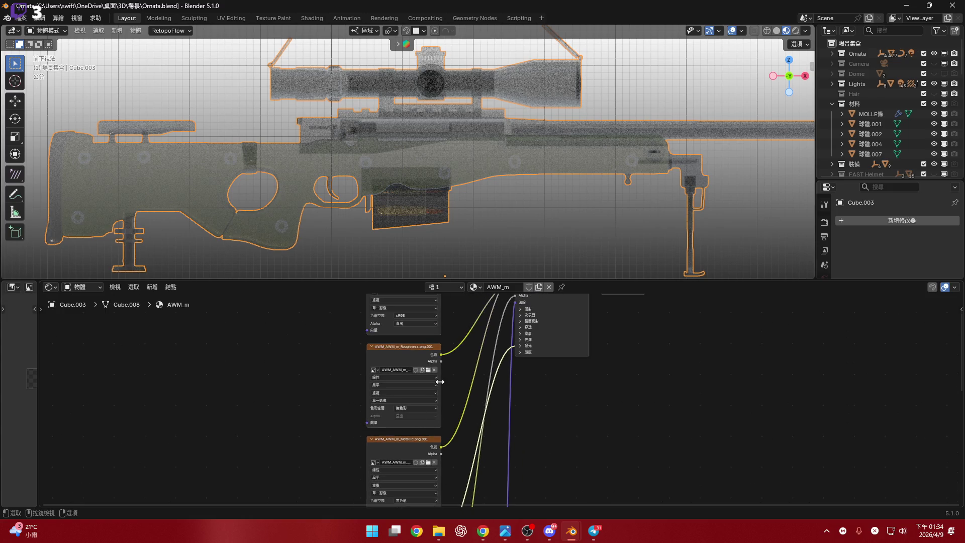
Strip the .001 suffix from the BaseColor image data-block name
scroll(430, 408, up, 2)
middle_drag(430, 408, 435, 414)
scroll(424, 432, up, 2)
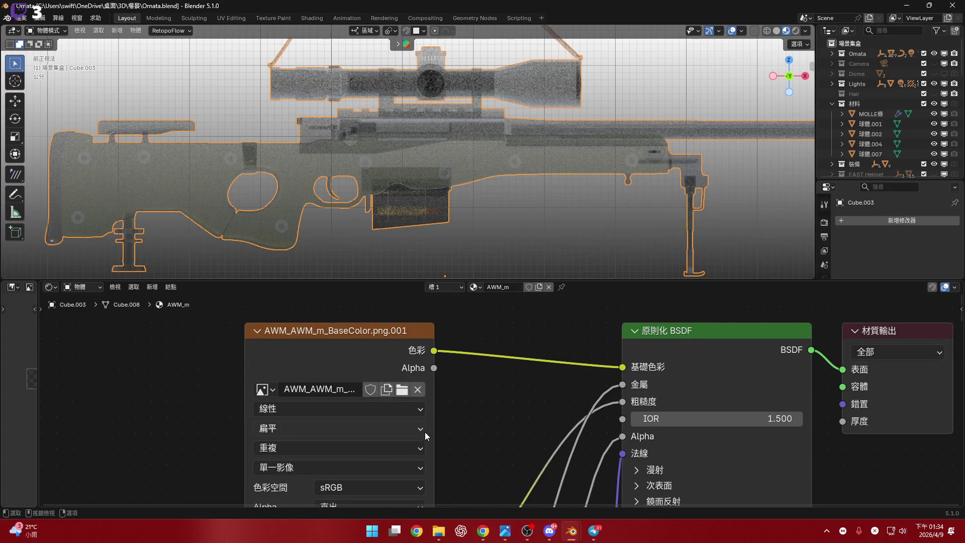
scroll(424, 432, left, 2)
scroll(400, 378, down, 1)
click(400, 378)
click(403, 372)
key(BackSpace)
key(BackSpace)
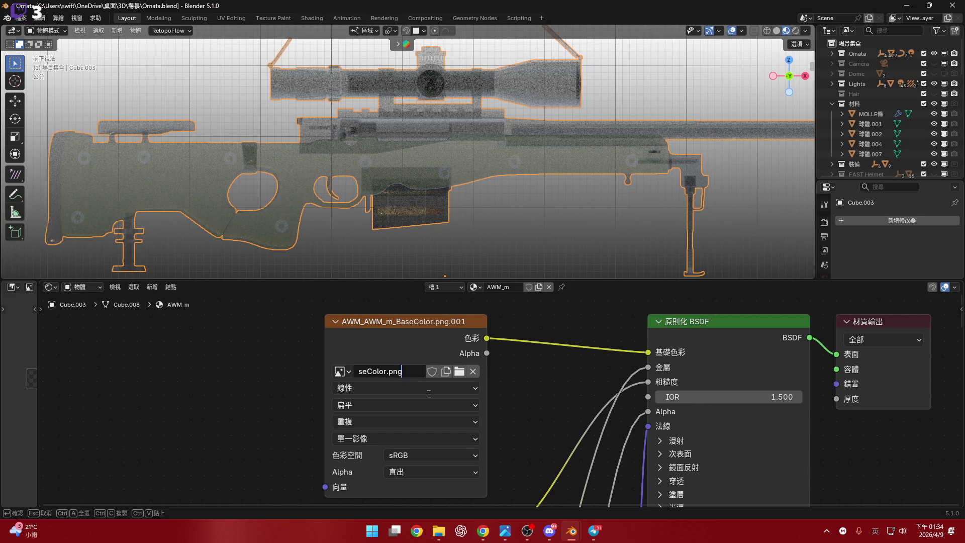
key(Return)
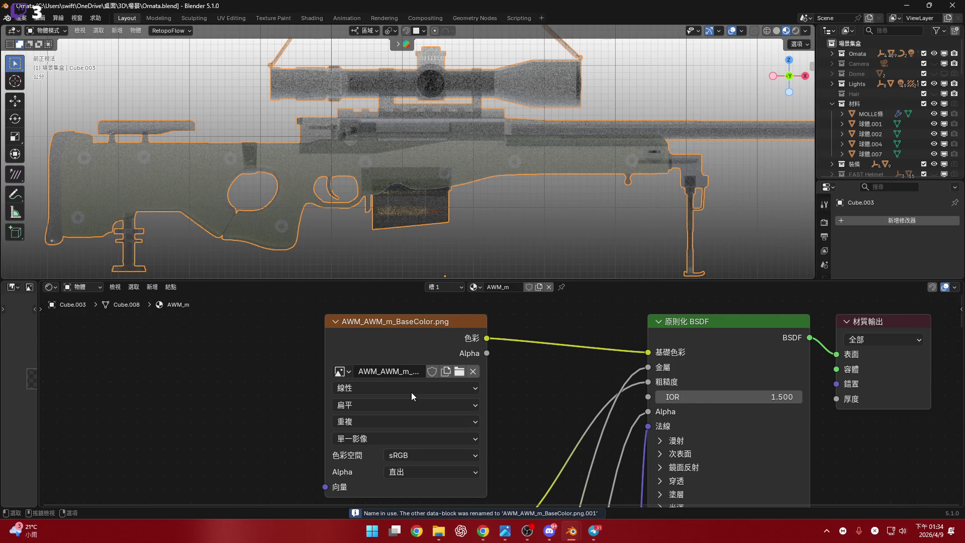
click(405, 374)
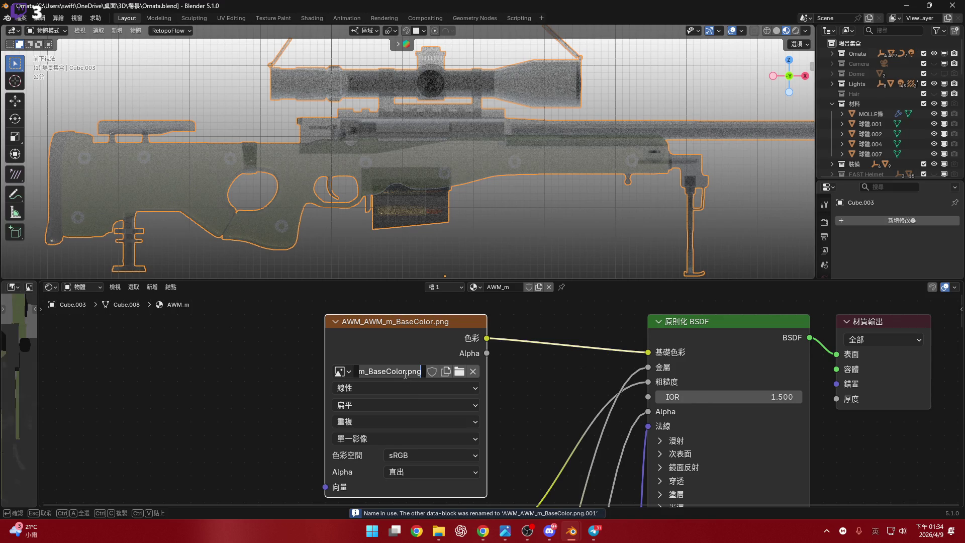
key(Return)
scroll(405, 385, down, 2)
scroll(406, 373, up, 2)
Remove the .001 suffix from the Roughness image name
click(383, 375)
key(BackSpace)
key(BackSpace)
key(BackSpace)
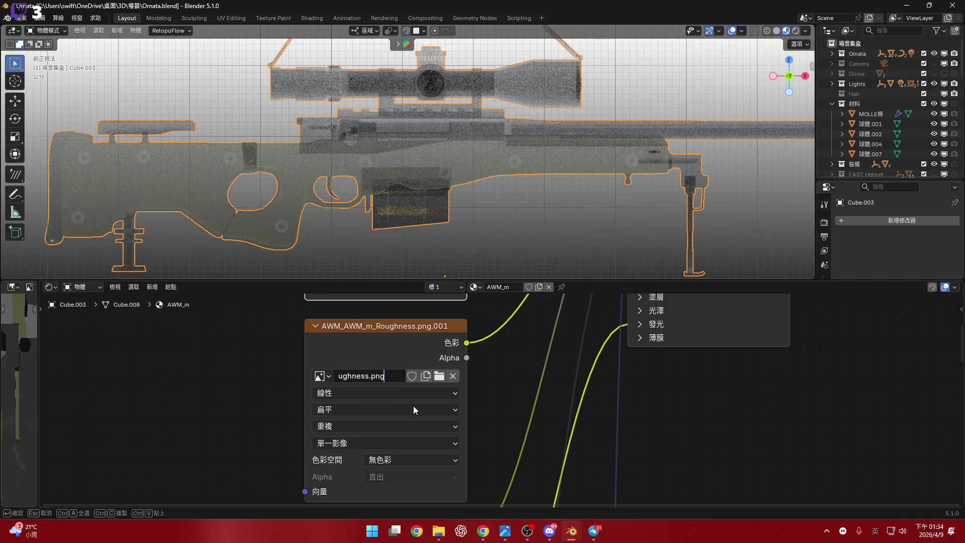
key(Return)
scroll(413, 405, down, 2)
shift+scroll(386, 432, down, 3)
Remove the .001 suffix from the Metallic image name
click(384, 391)
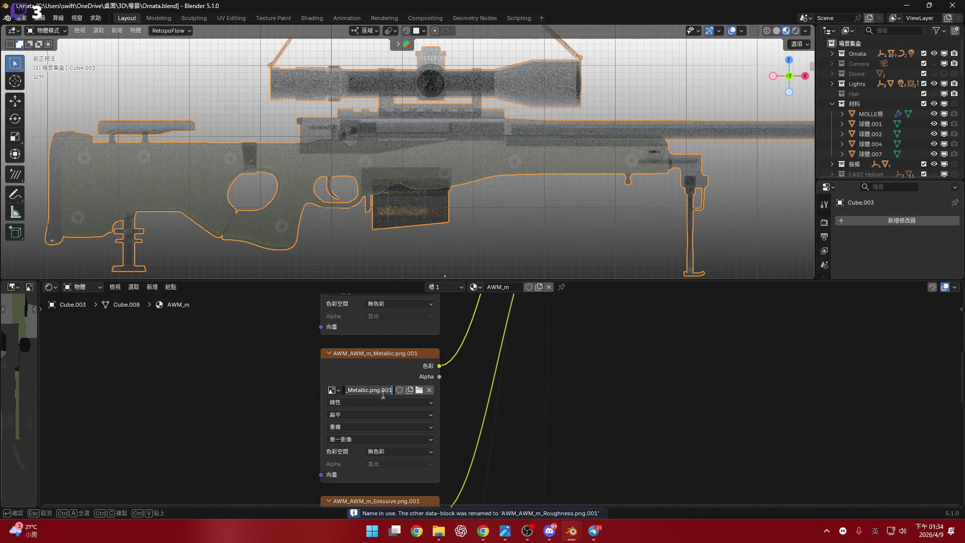
scroll(476, 398, up, 3)
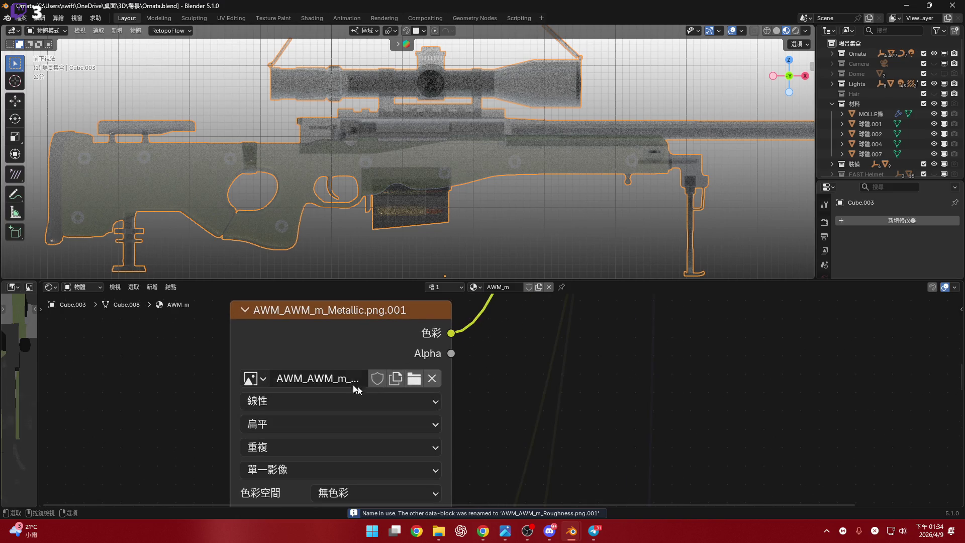
key(BackSpace)
key(BackSpace)
key(BackSpace)
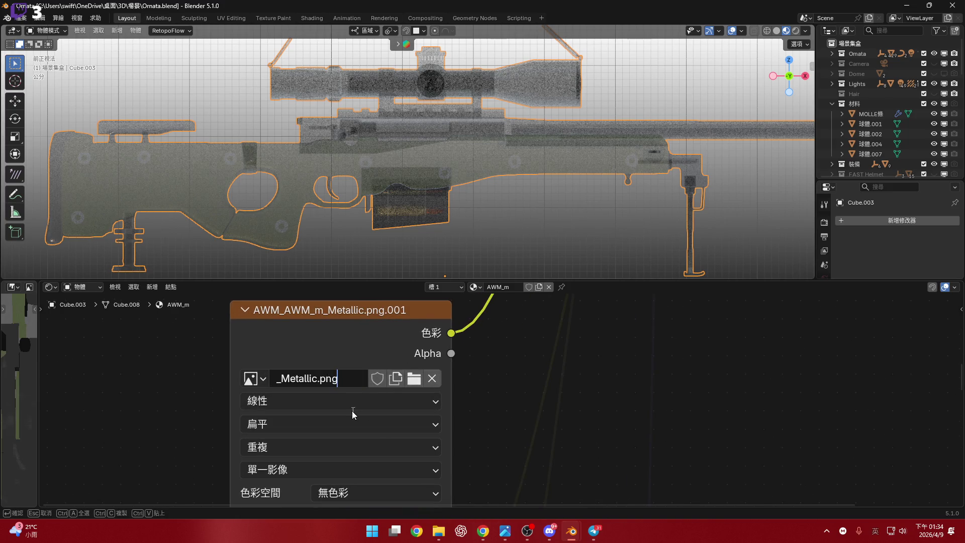
key(Return)
scroll(369, 414, down, 2)
shift+scroll(372, 407, down, 3)
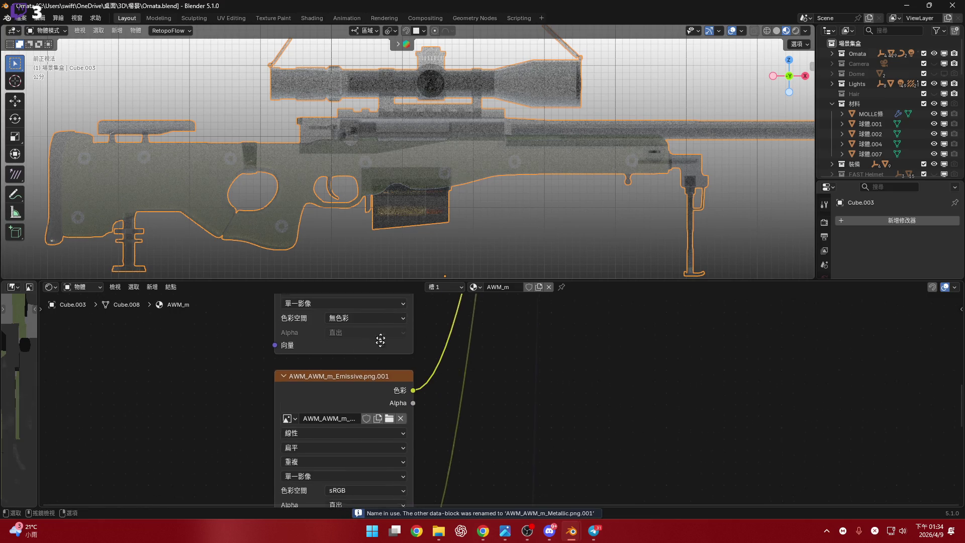
scroll(339, 380, up, 2)
Rename the Emissive image to AWM_AWM_m_Emissive.png without the .001 suffix
click(340, 380)
click(344, 378)
key(Delete)
key(Delete)
key(Delete)
key(Return)
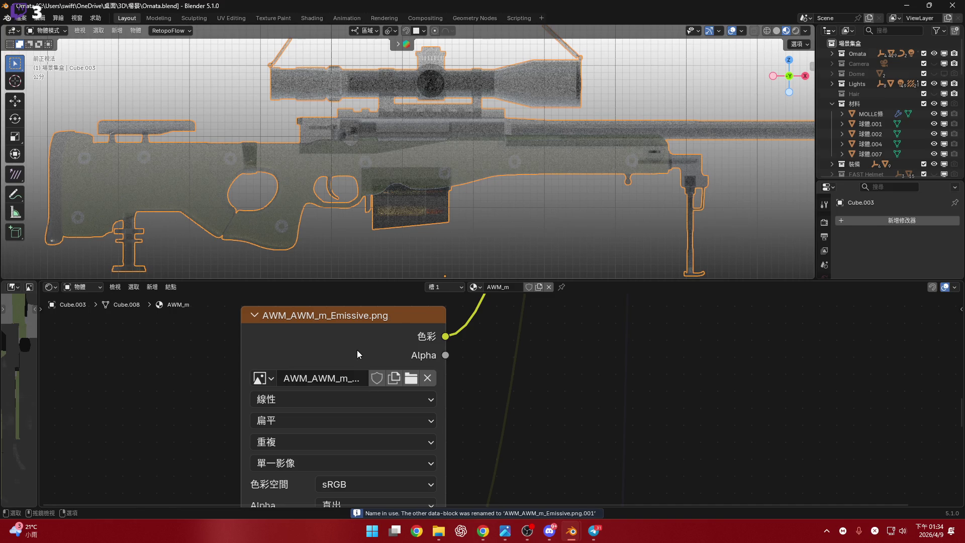
scroll(357, 350, down, 2)
shift+scroll(352, 354, down, 5)
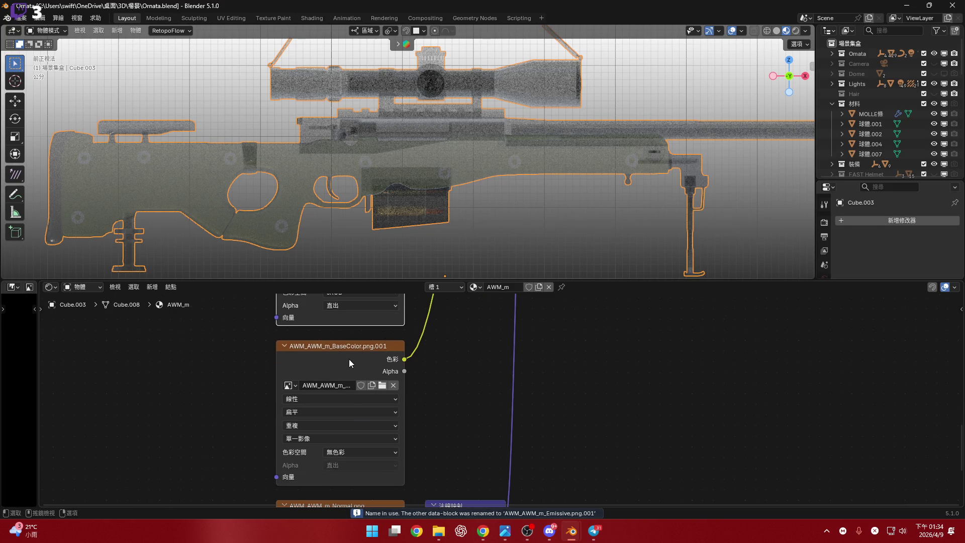
scroll(344, 375, up, 4)
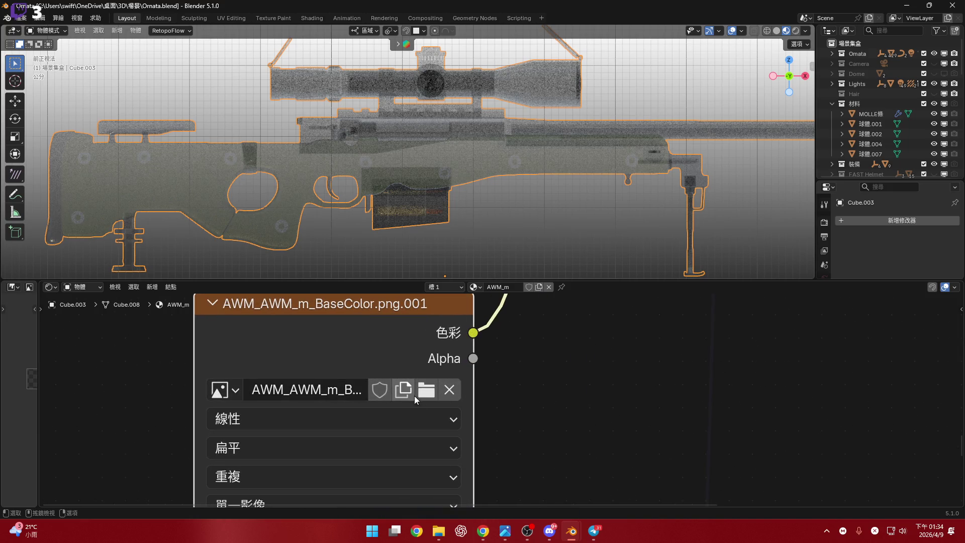
Load AWM_AWM_m_BaseColor.png from the recent textures folder into the BaseColor image node
scroll(380, 446, down, 8)
mouse_move(442, 341)
middle_down()
mouse_move(408, 382)
mouse_move(418, 382)
mouse_move(441, 318)
middle_up()
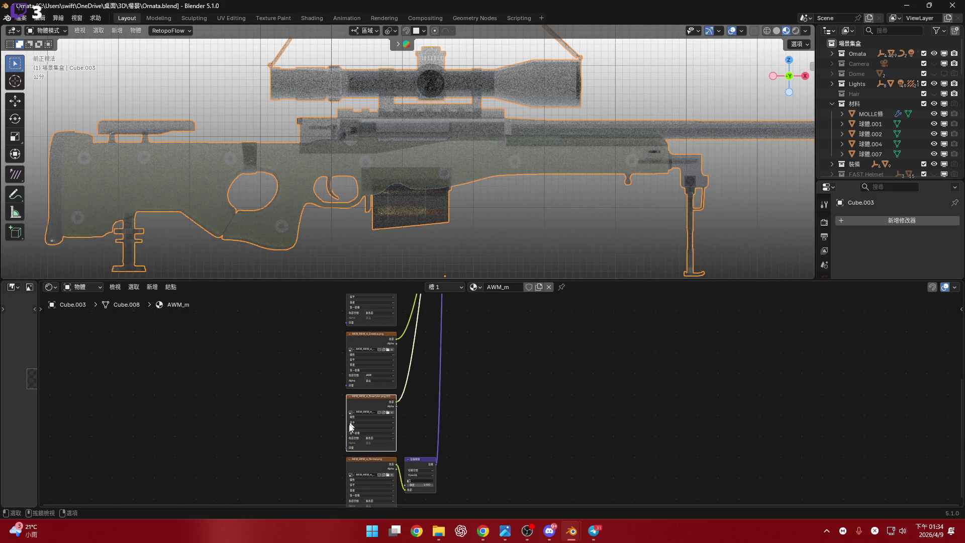
scroll(351, 426, up, 5)
scroll(416, 415, down, 3)
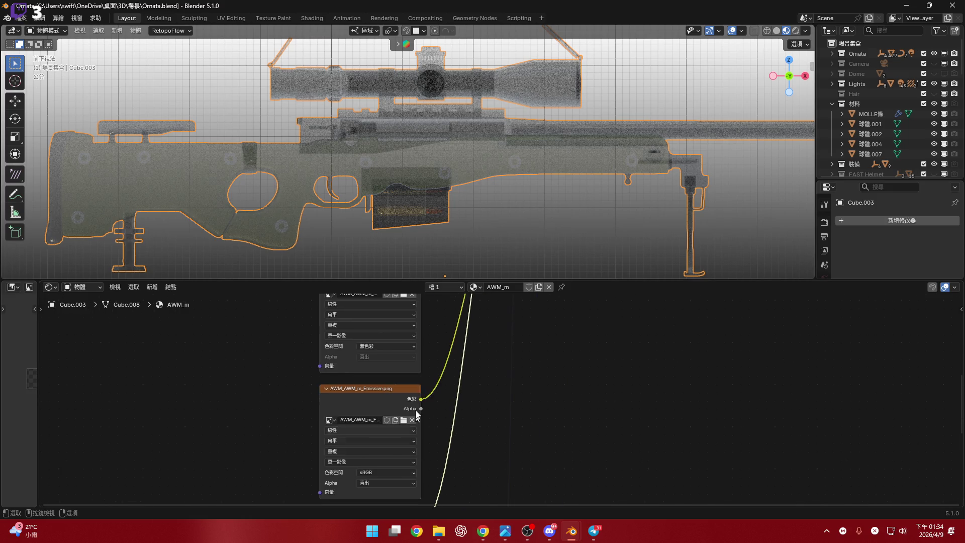
scroll(402, 392, up, 3)
scroll(394, 383, down, 1)
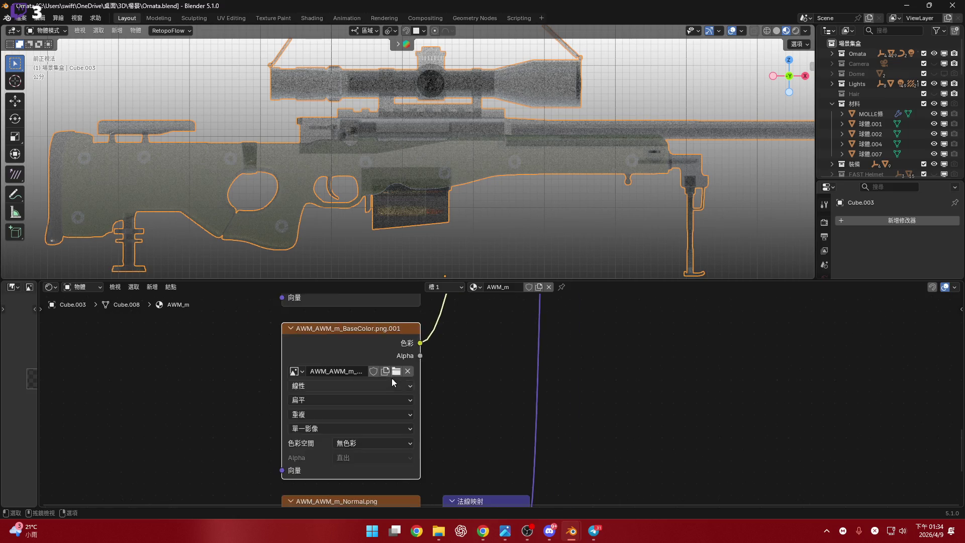
scroll(393, 383, down, 3)
scroll(383, 373, up, 5)
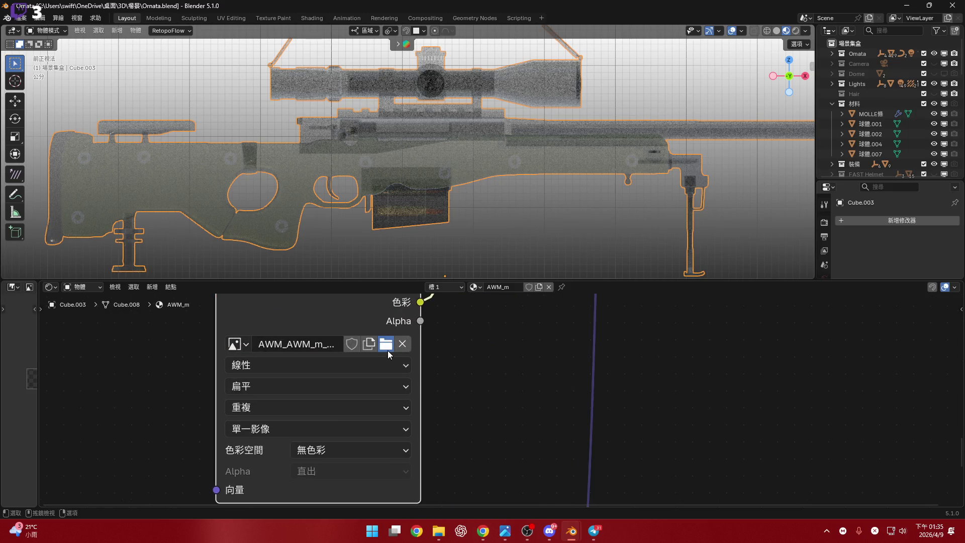
click(388, 351)
click(166, 334)
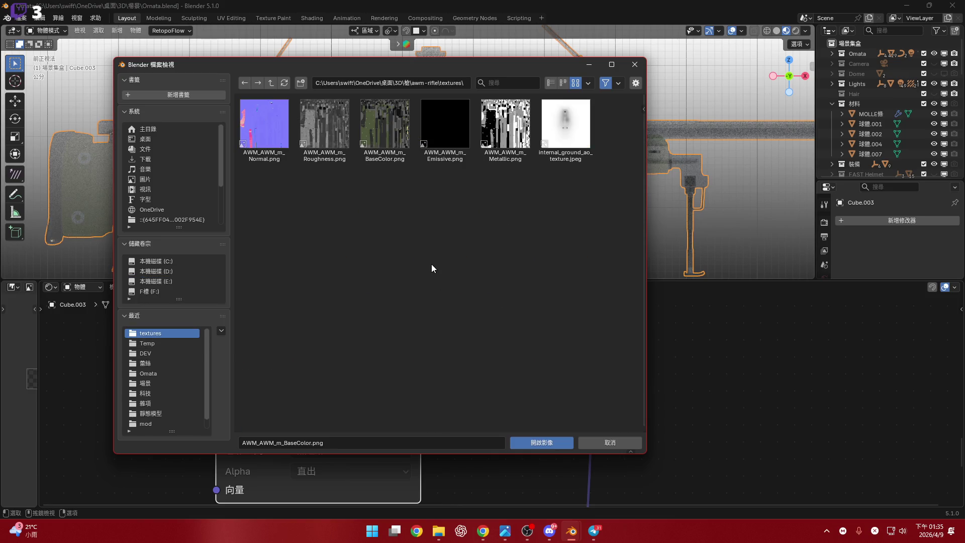
click(385, 129)
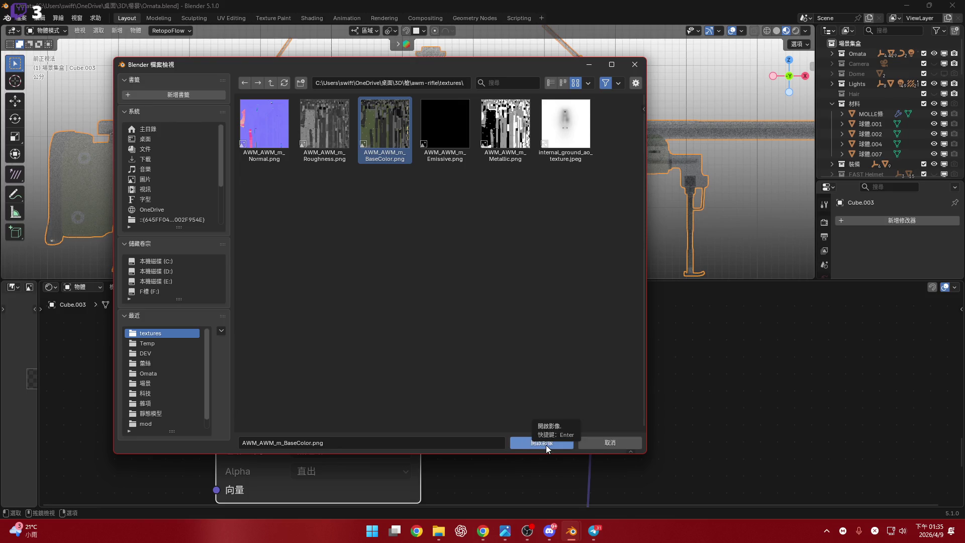
click(555, 444)
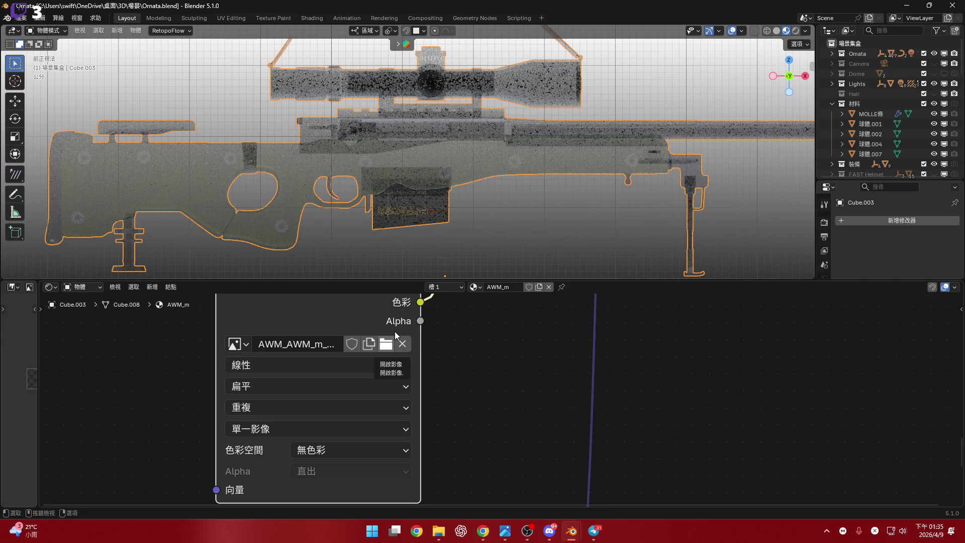
Connect the BaseColor image's Alpha output to the Principled BSDF Alpha input
scroll(397, 336, down, 4)
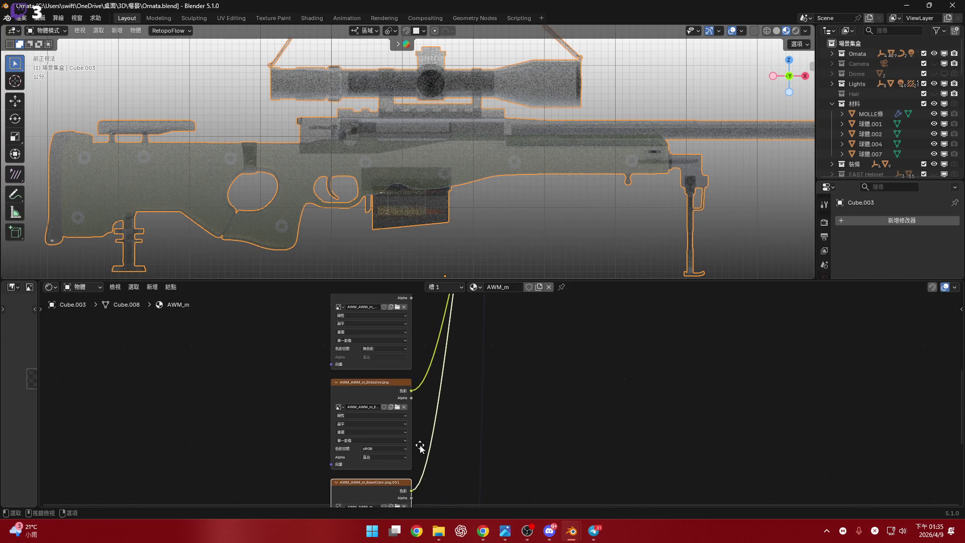
scroll(379, 387, up, 2)
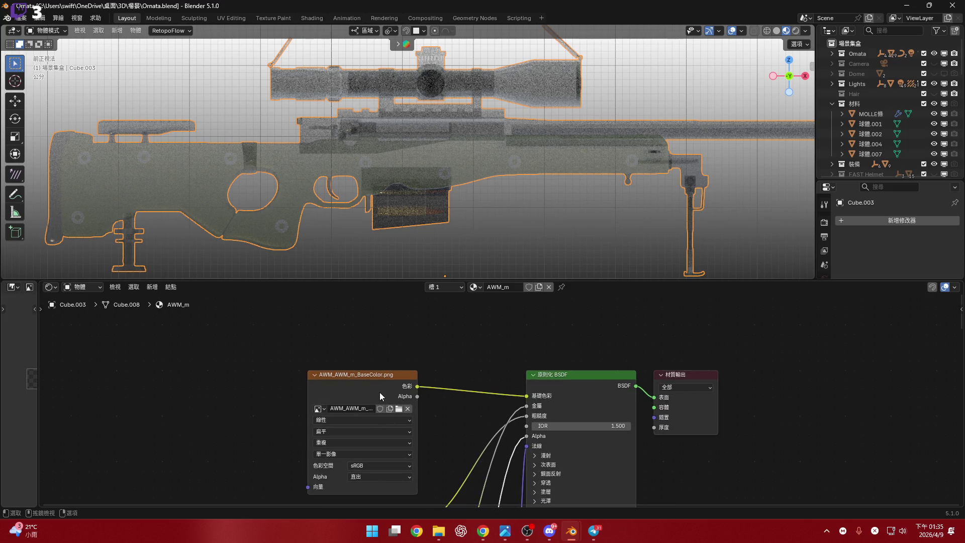
scroll(397, 424, down, 3)
scroll(398, 424, down, 3)
scroll(448, 429, up, 3)
scroll(448, 425, up, 4)
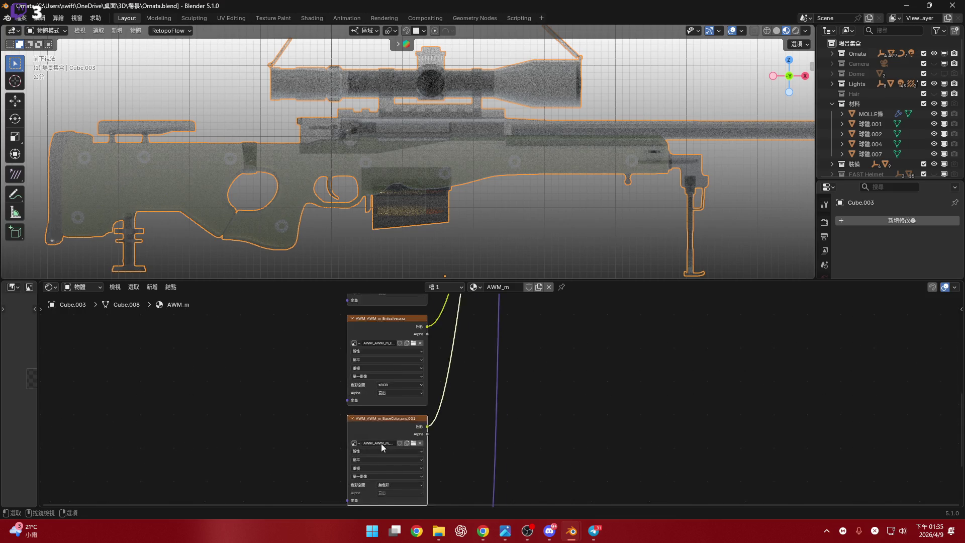
scroll(471, 358, down, 3)
middle_drag(472, 358, 403, 331)
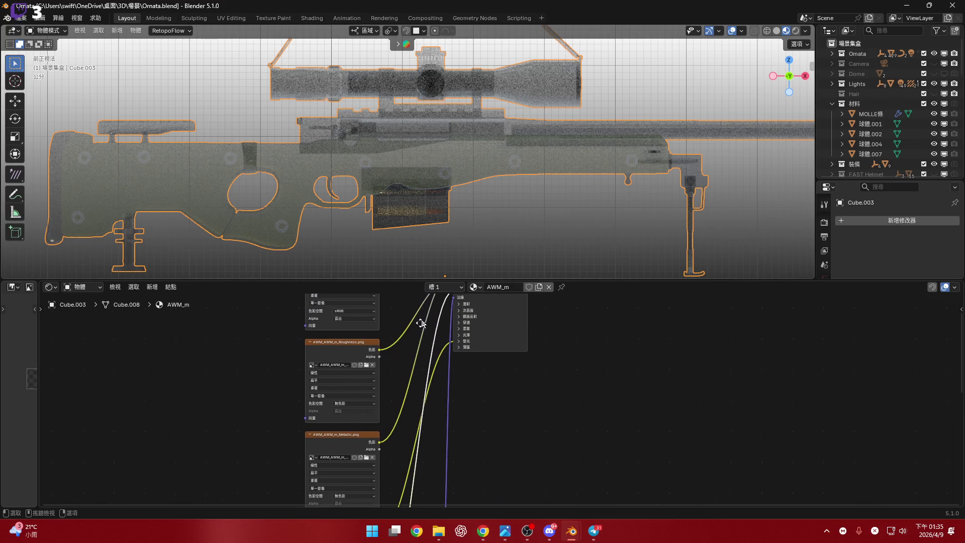
scroll(408, 355, up, 3)
shift+scroll(421, 355, up, 2)
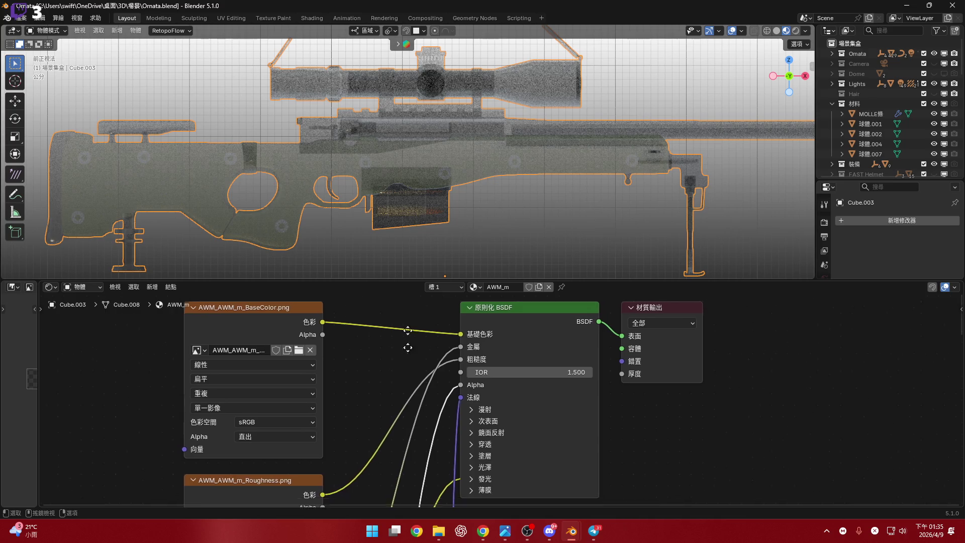
shift+scroll(412, 392, down, 8)
shift+scroll(399, 392, down, 3)
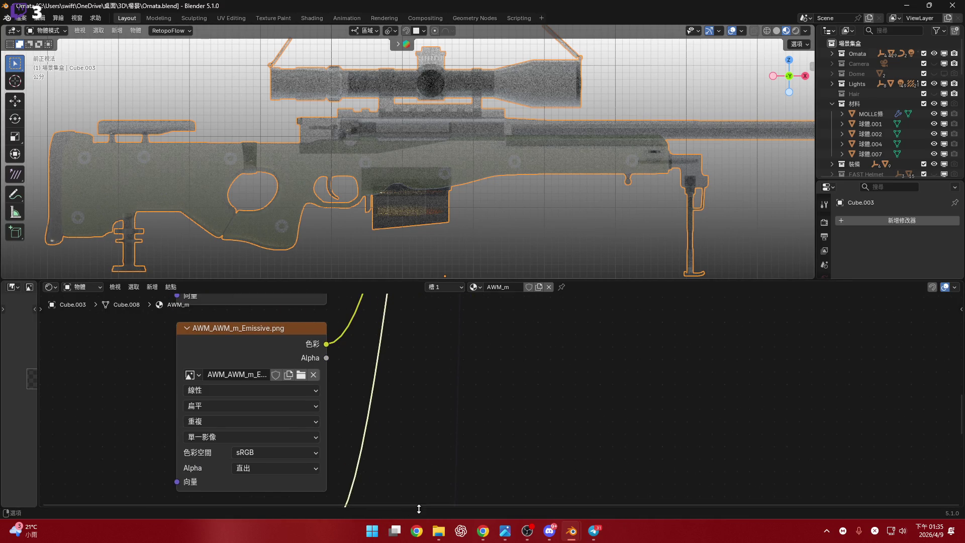
scroll(431, 423, down, 2)
middle_drag(431, 422, 423, 354)
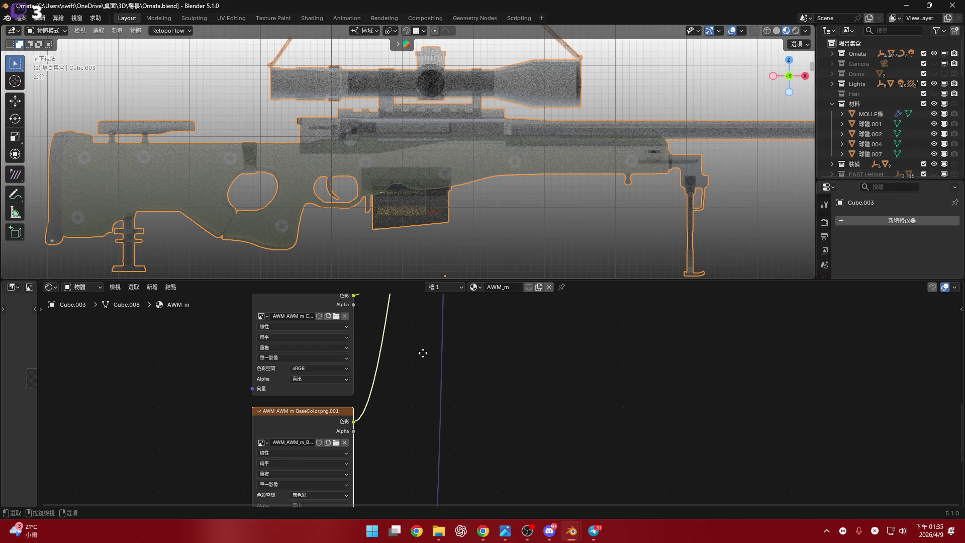
shift+scroll(423, 353, down, 2)
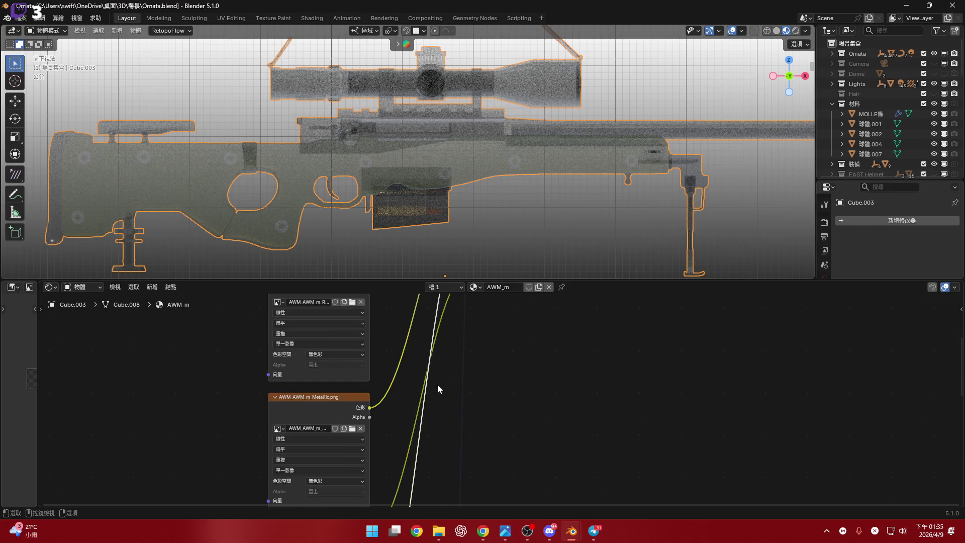
shift+scroll(414, 337, down, 3)
scroll(407, 403, up, 3)
shift+scroll(325, 394, up, 3)
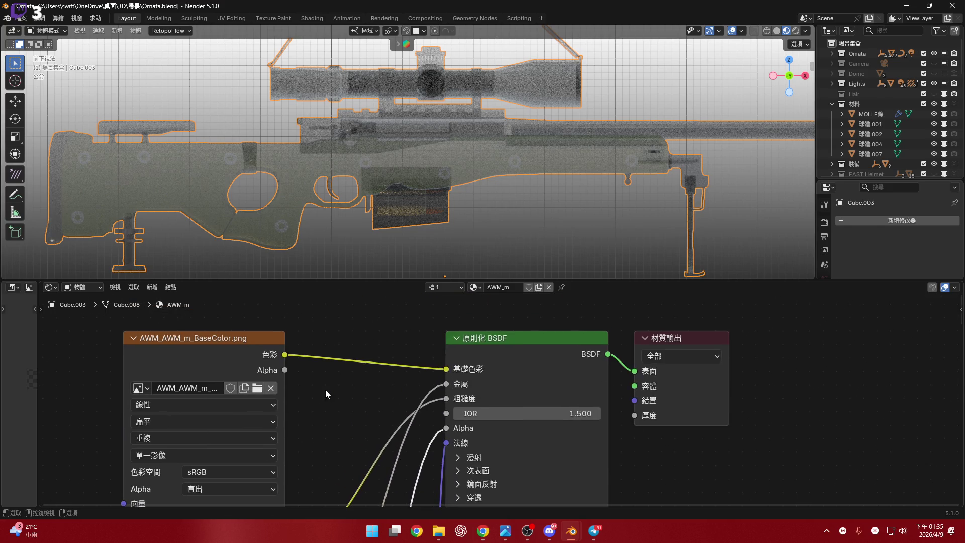
mouse_move(280, 352)
mouse_down()
mouse_move(409, 384)
mouse_move(442, 411)
mouse_up()
Widen the image viewer beside the nodes and bring the Metallic and Emissive image nodes into view
scroll(346, 385, down, 2)
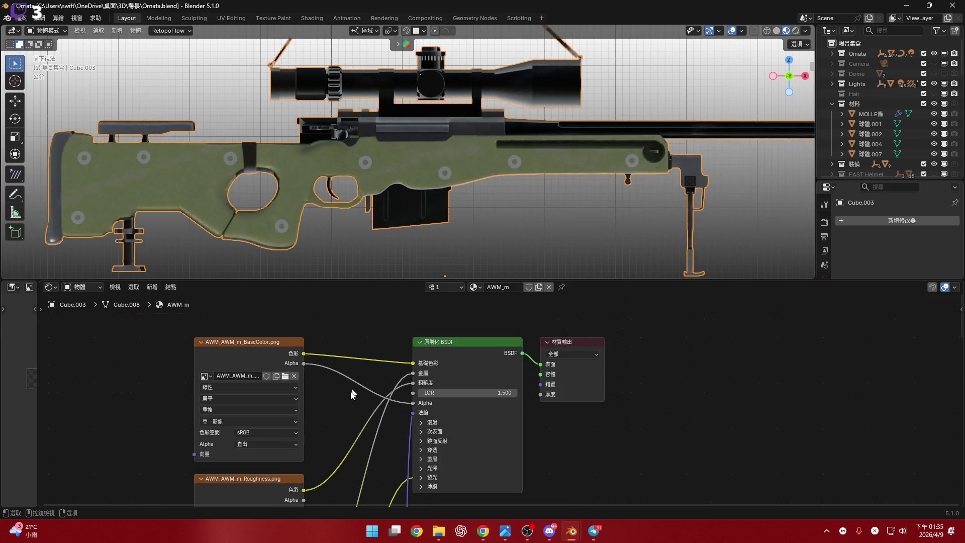
middle_drag(344, 436, 429, 371)
shift+scroll(429, 371, down, 7)
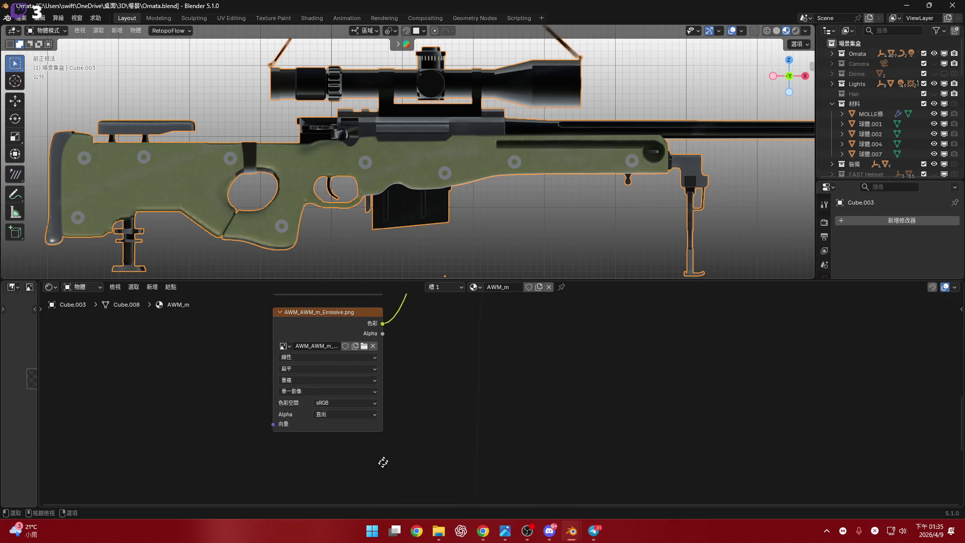
scroll(334, 356, up, 3)
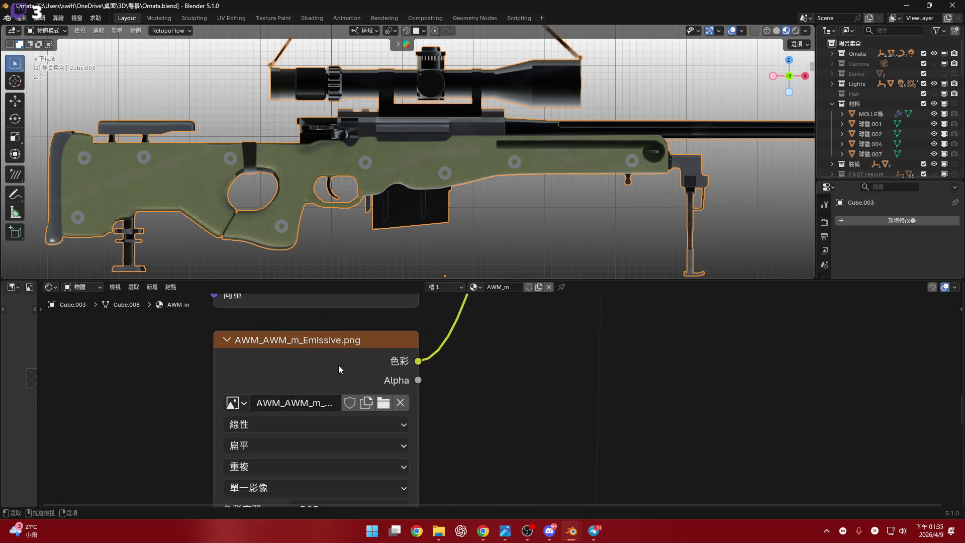
drag(35, 385, 133, 385)
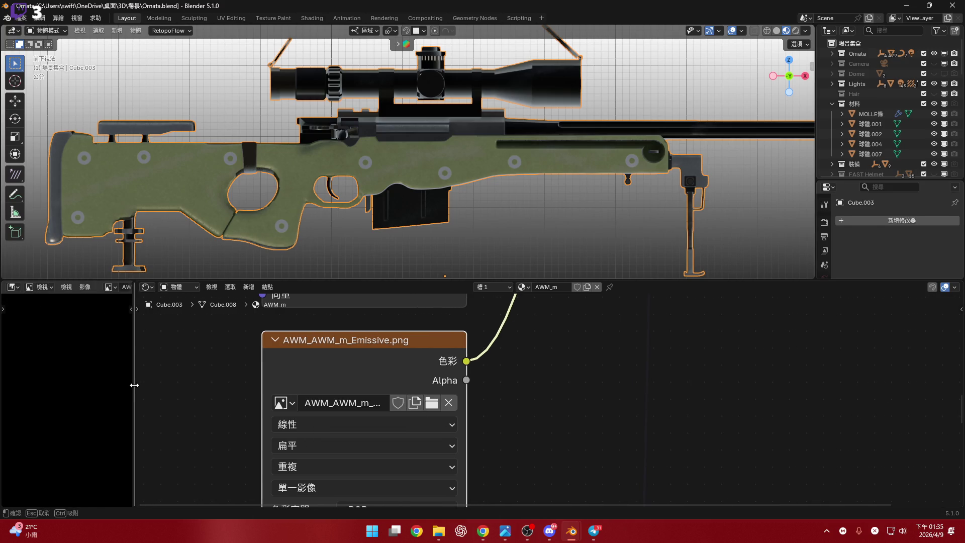
shift+scroll(362, 308, up, 3)
scroll(390, 317, down, 1)
shift+scroll(390, 317, up, 2)
Copy the Metallic image node's name from its name field, leaving the name unchanged
double_click(323, 377)
key(Escape)
double_click(322, 377)
key(ctrl+a)
key(Home)
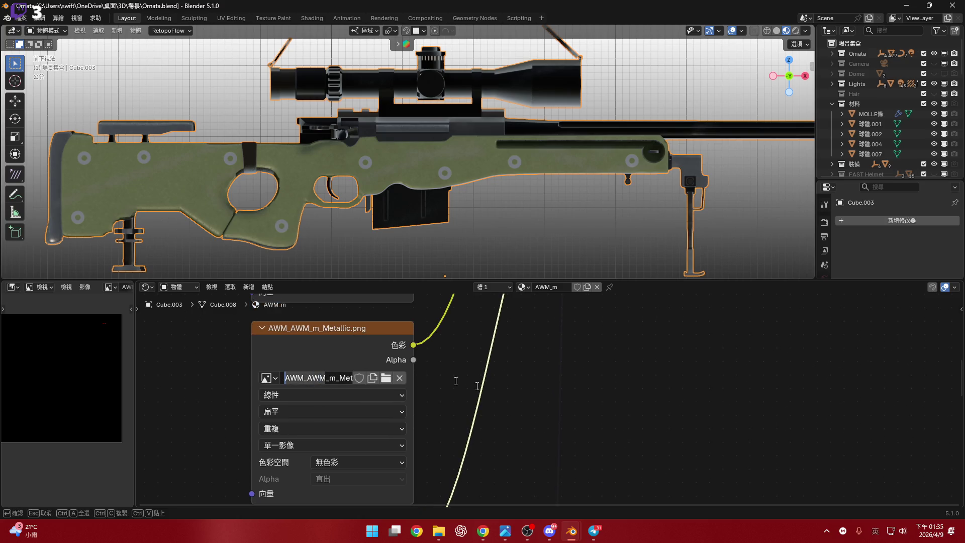
key(Escape)
Show the Outliner's Blender File view filtered by 'AWM_AWM'
click(147, 287)
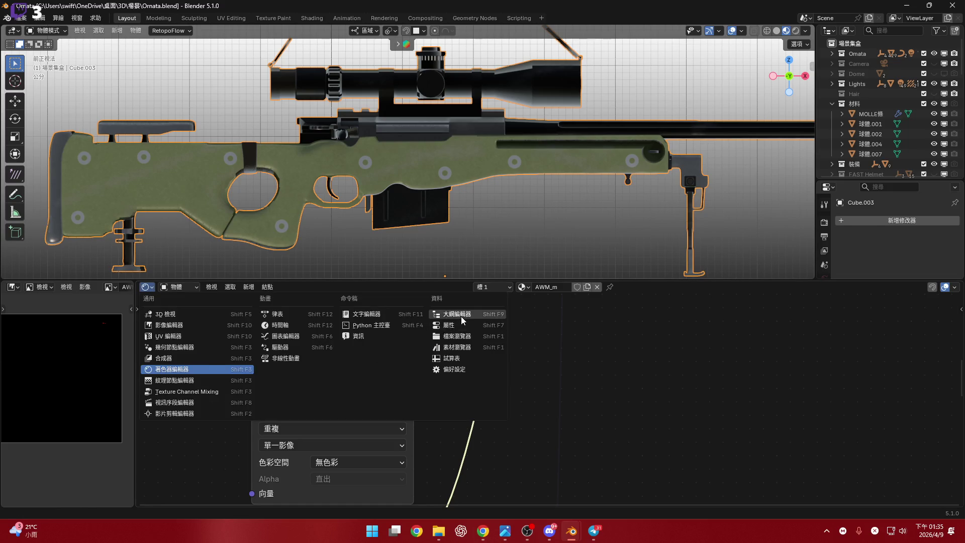
click(460, 318)
click(556, 285)
text(AWM_AWM)
key(Return)
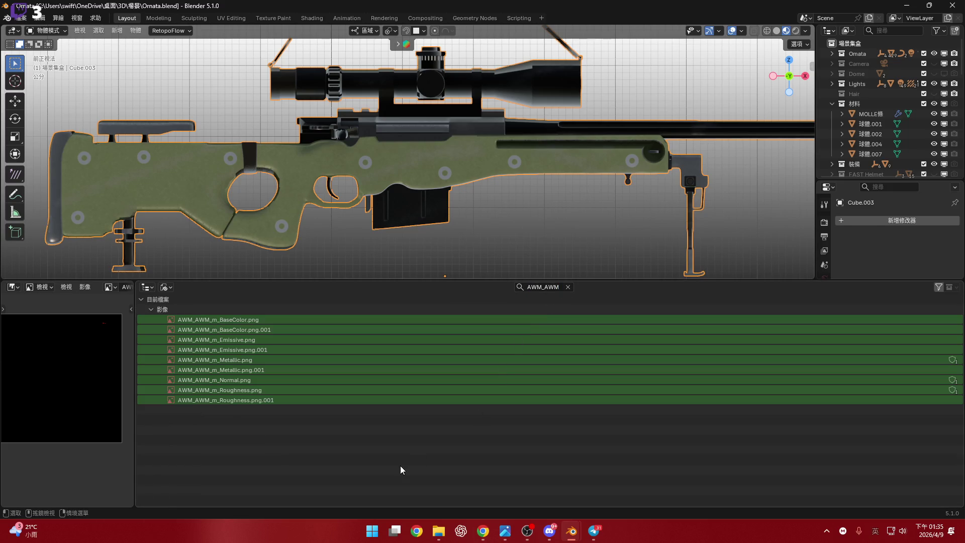
Delete the duplicate BaseColor, Emissive and Metallic .001 images and clear the filter
click(278, 329)
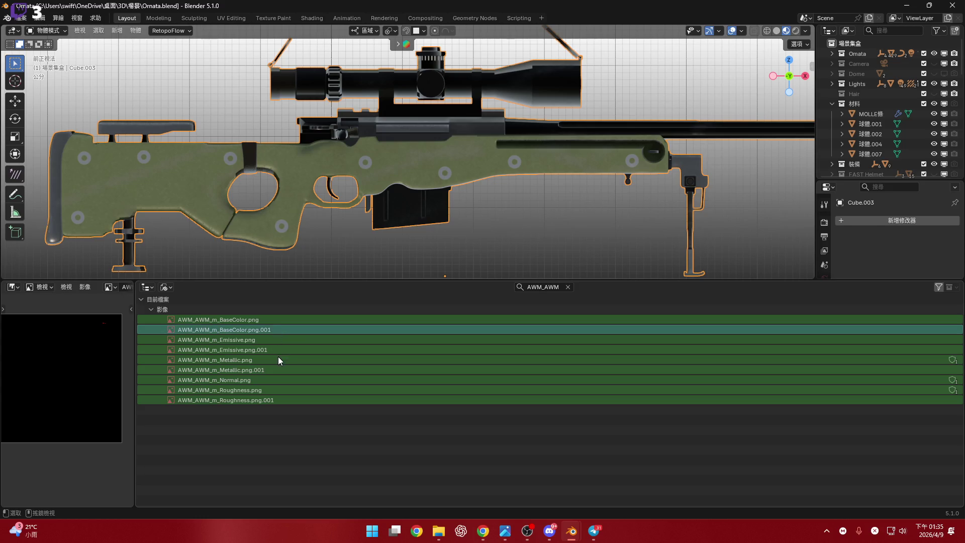
right_click(272, 330)
click(273, 330)
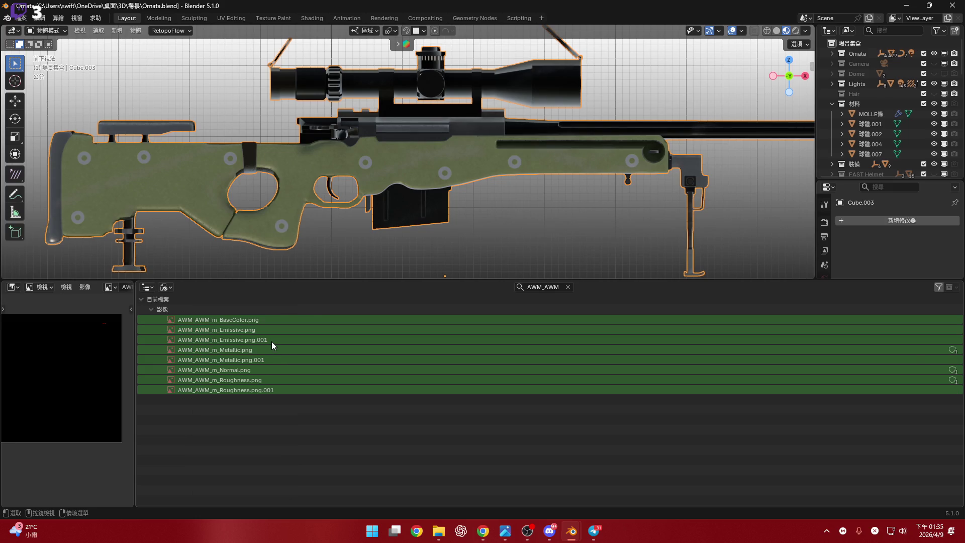
right_click(271, 342)
click(271, 342)
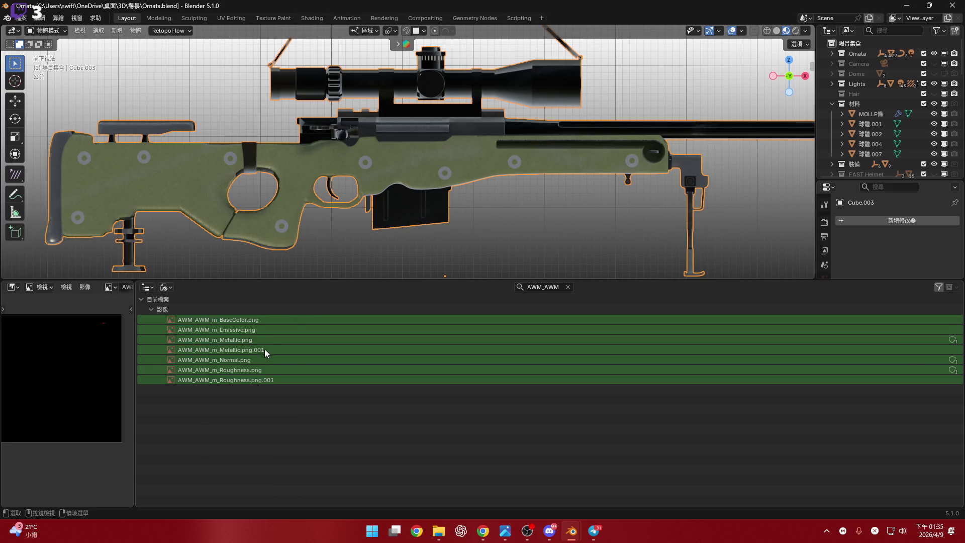
right_click(264, 348)
click(264, 347)
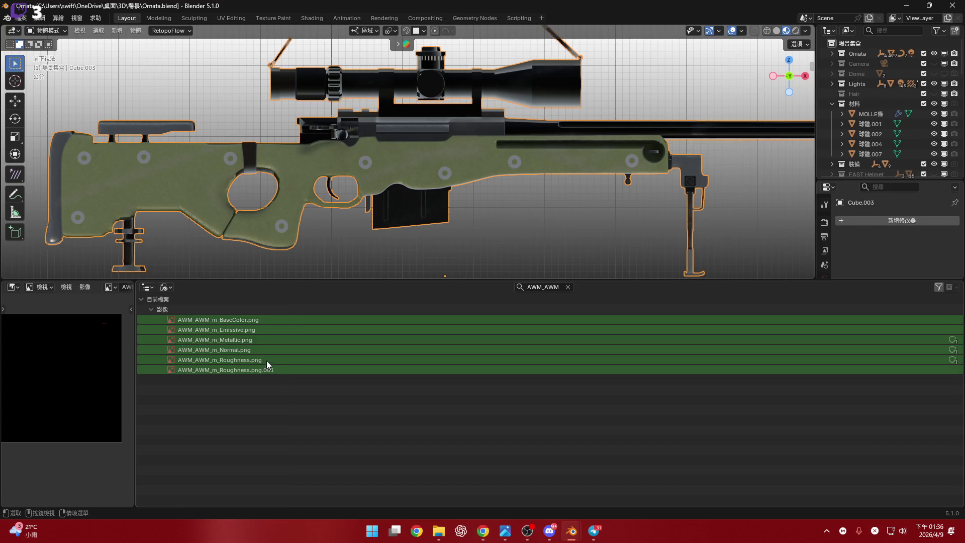
right_click(274, 369)
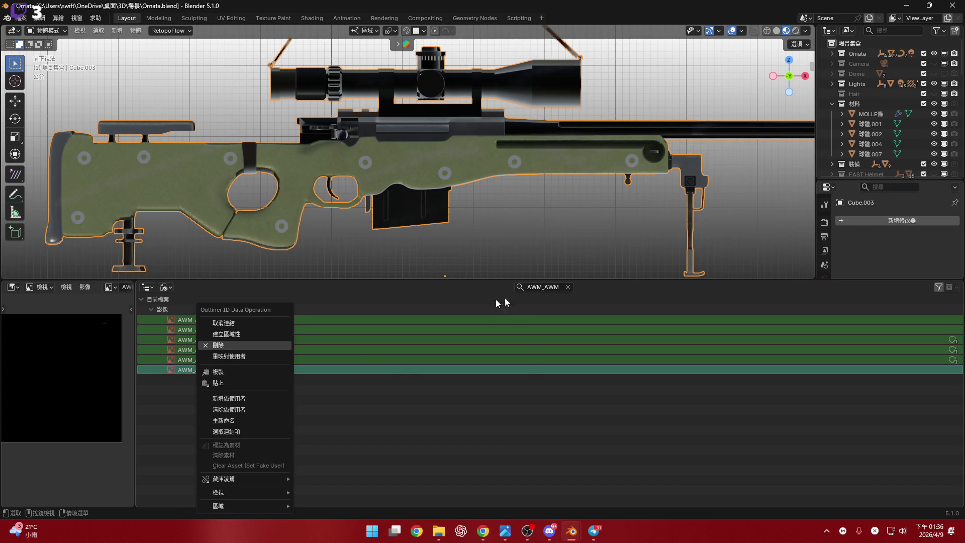
click(568, 287)
Switch the area back to the Shader Editor
click(147, 287)
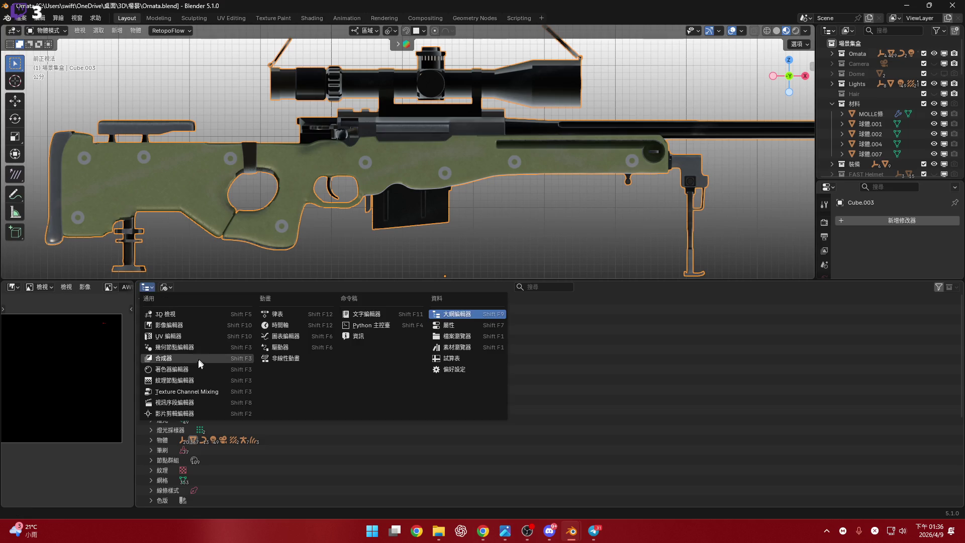
click(204, 370)
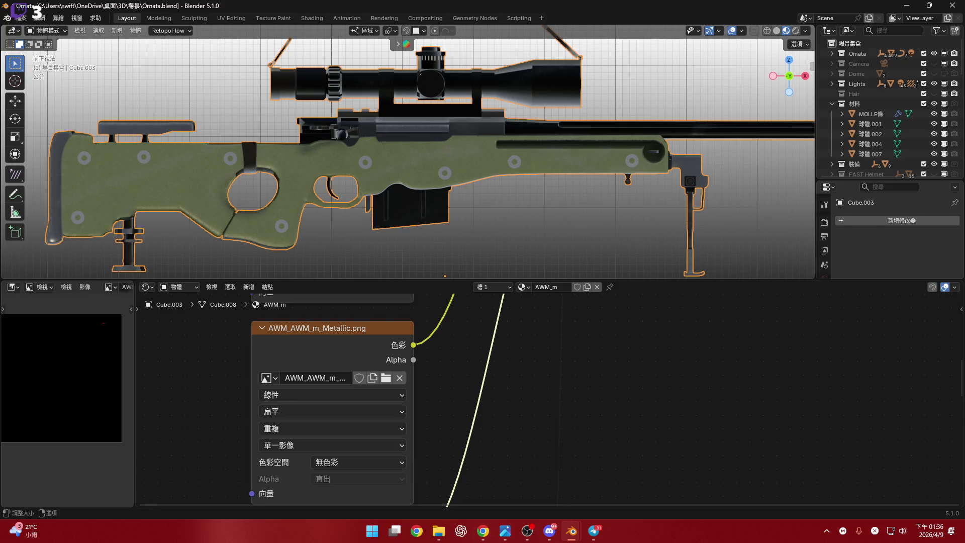
key(alt+Tab)
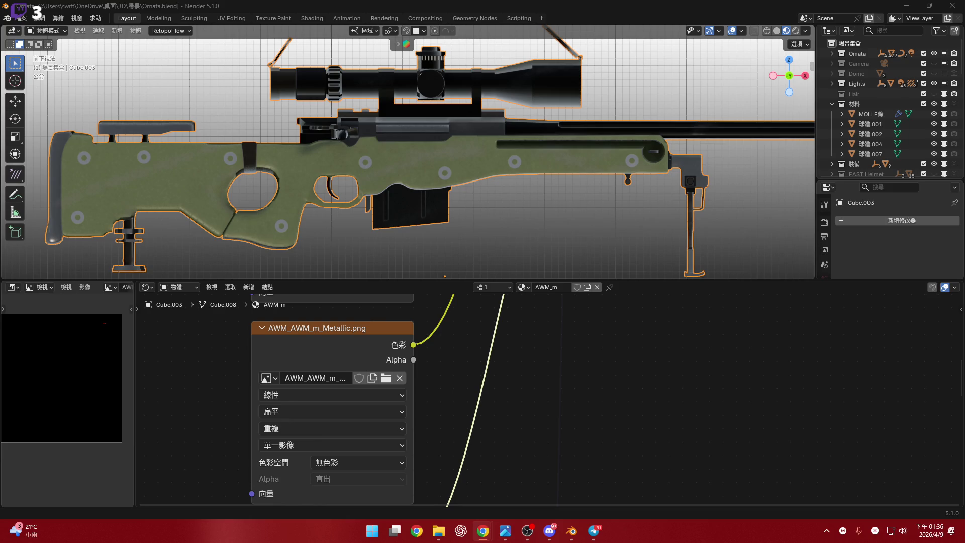
Orbit to the magazine, expand the 3D viewport to nearly full screen, and enter Edit Mode
middle_drag(452, 181, 327, 196)
scroll(316, 200, up, 3)
scroll(329, 201, up, 4)
mouse_move(494, 203)
middle_down()
mouse_move(284, 217)
mouse_move(443, 197)
middle_up()
scroll(443, 197, down, 5)
scroll(402, 170, up, 8)
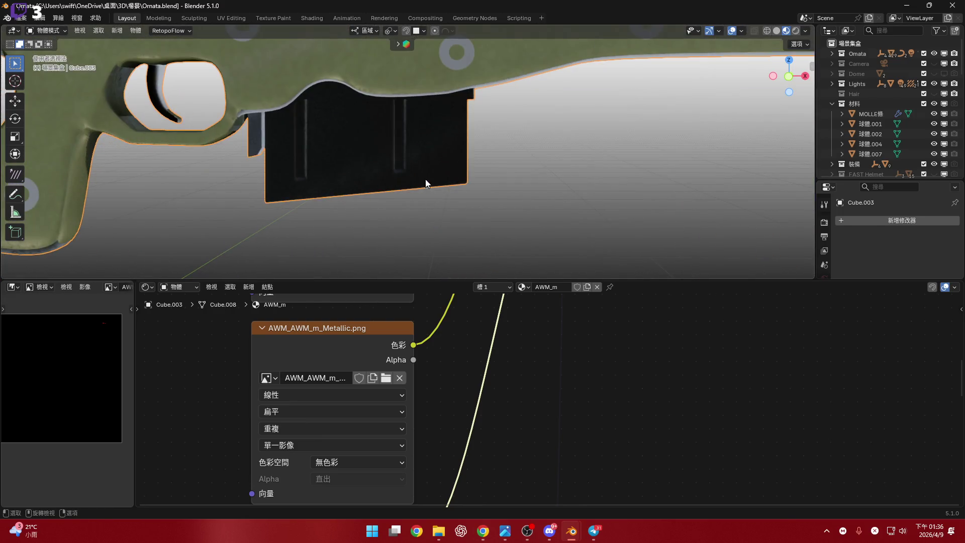
drag(672, 280, 672, 494)
mouse_move(414, 287)
middle_down()
mouse_move(435, 261)
mouse_move(317, 266)
mouse_move(466, 264)
mouse_move(430, 280)
mouse_move(362, 287)
mouse_move(377, 248)
mouse_move(460, 250)
mouse_move(342, 233)
mouse_move(403, 273)
mouse_move(457, 291)
mouse_move(403, 284)
mouse_move(352, 209)
middle_up()
key(Tab)
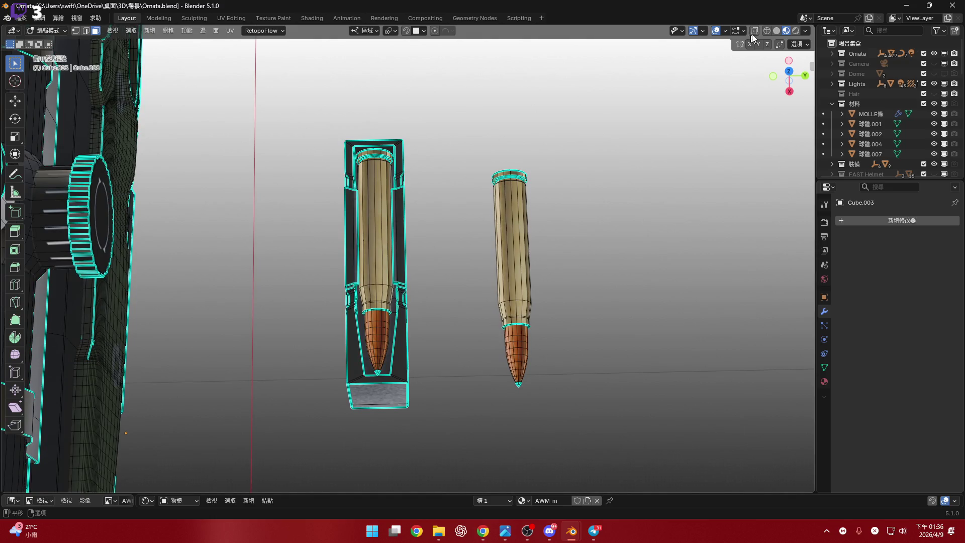
Turn on X-ray, select the whole mesh and separate the selection into a new object
click(754, 31)
key(a)
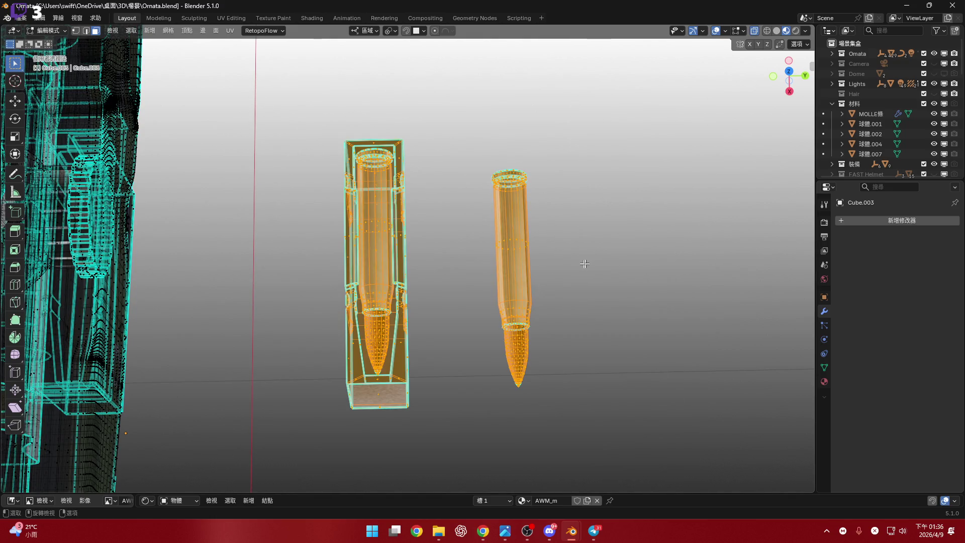
key(p)
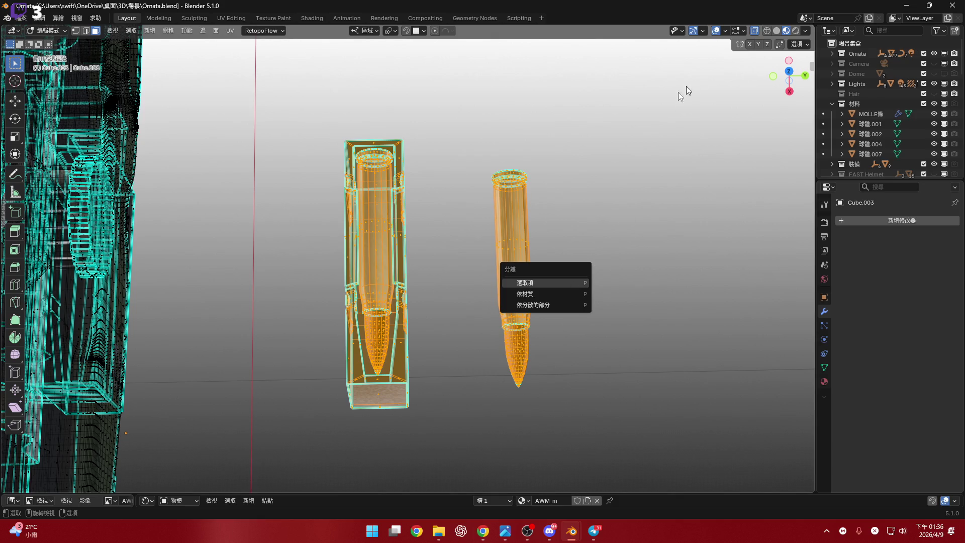
key(Return)
Return to Object Mode and delete the selected rifle object
middle_drag(452, 226, 360, 211)
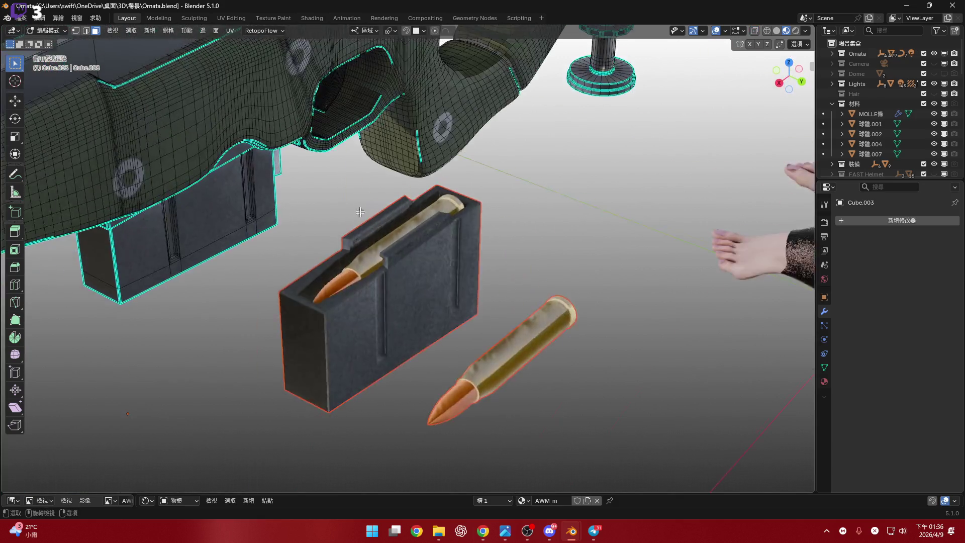
scroll(360, 212, up, 3)
key(Tab)
scroll(435, 284, down, 2)
mouse_move(435, 284)
middle_down()
mouse_move(422, 289)
mouse_move(357, 250)
mouse_move(366, 244)
middle_up()
scroll(357, 250, up, 5)
scroll(367, 265, down, 4)
scroll(354, 304, up, 3)
scroll(354, 304, down, 5)
shift+middle_drag(367, 285, 367, 309)
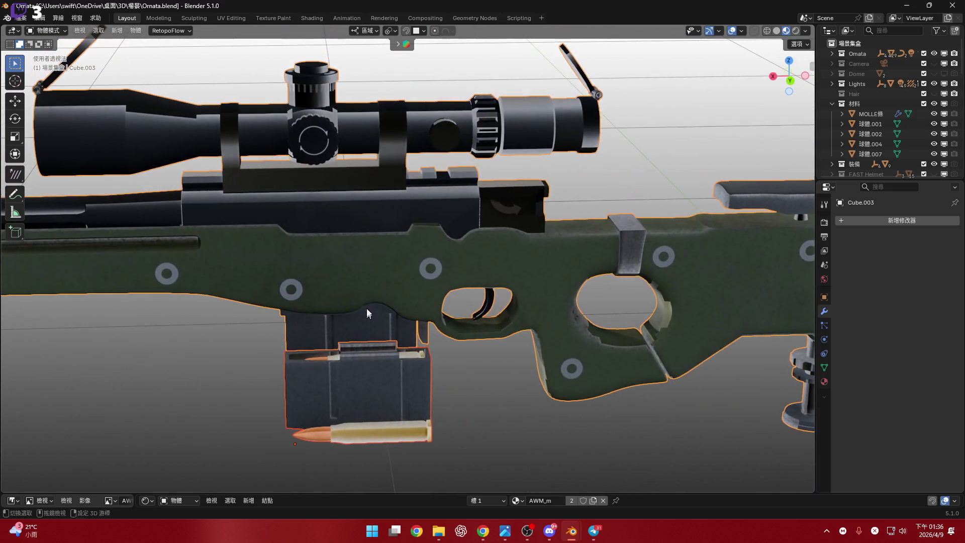
scroll(420, 285, down, 3)
key(x)
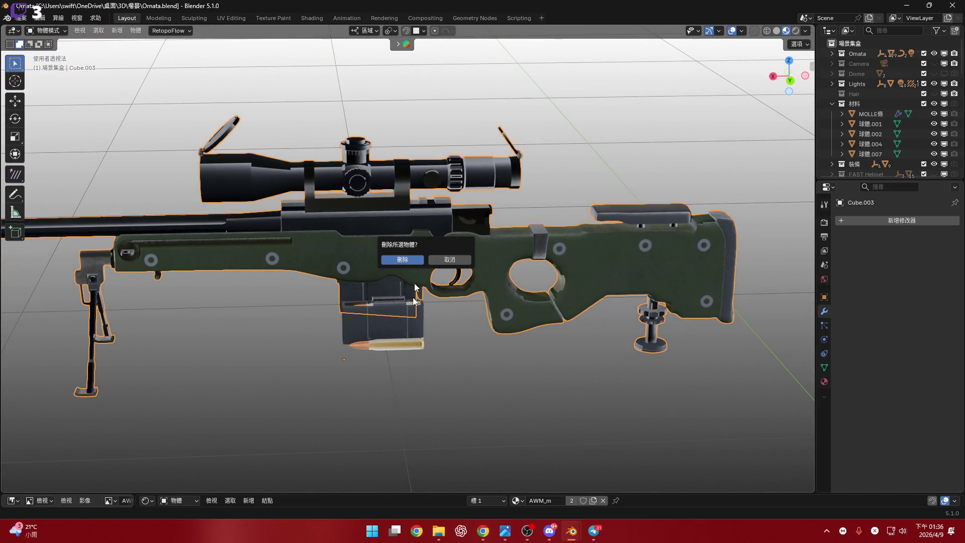
key(Return)
Snap to the front orthographic view and frame the remaining magazine
mouse_move(377, 310)
middle_down()
mouse_move(558, 334)
mouse_move(593, 285)
middle_up()
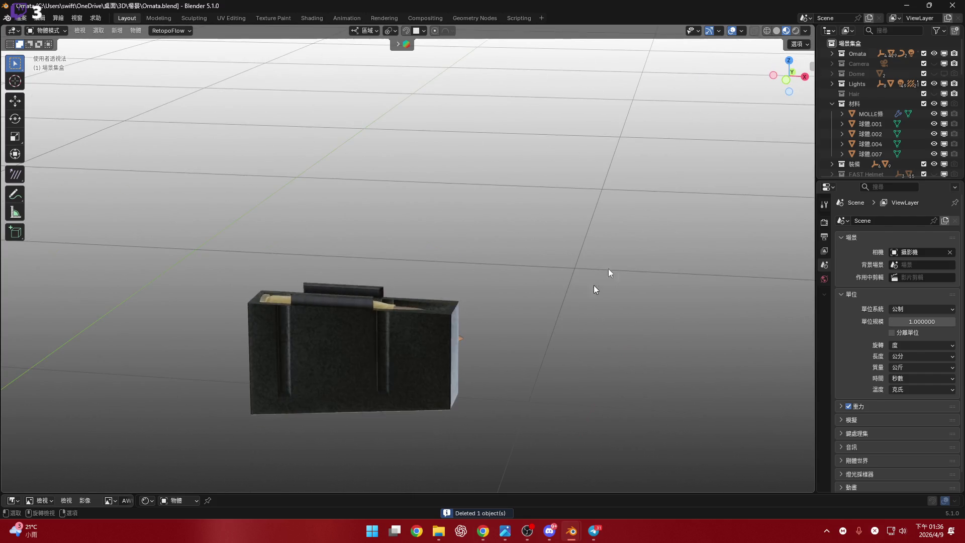
click(793, 77)
shift+middle_drag(389, 428, 439, 317)
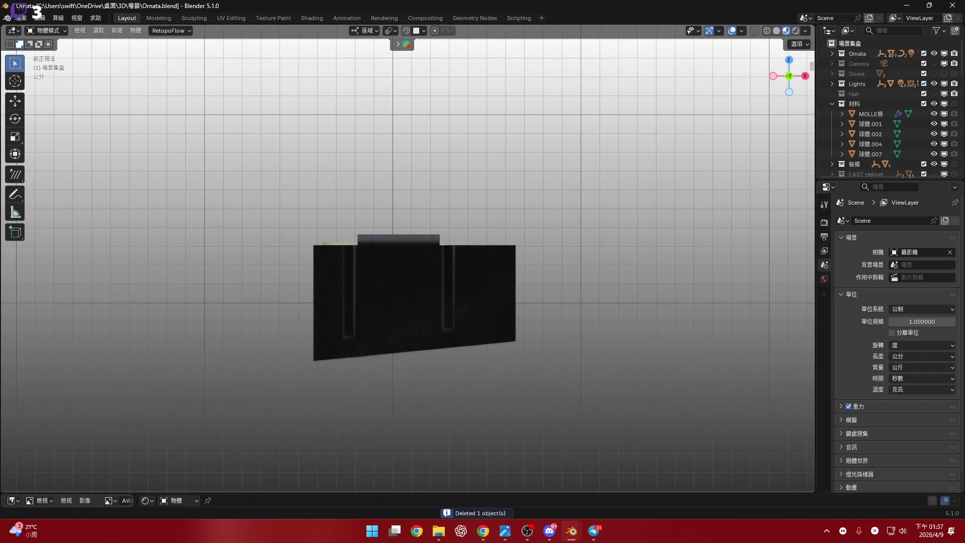
key(alt+Tab)
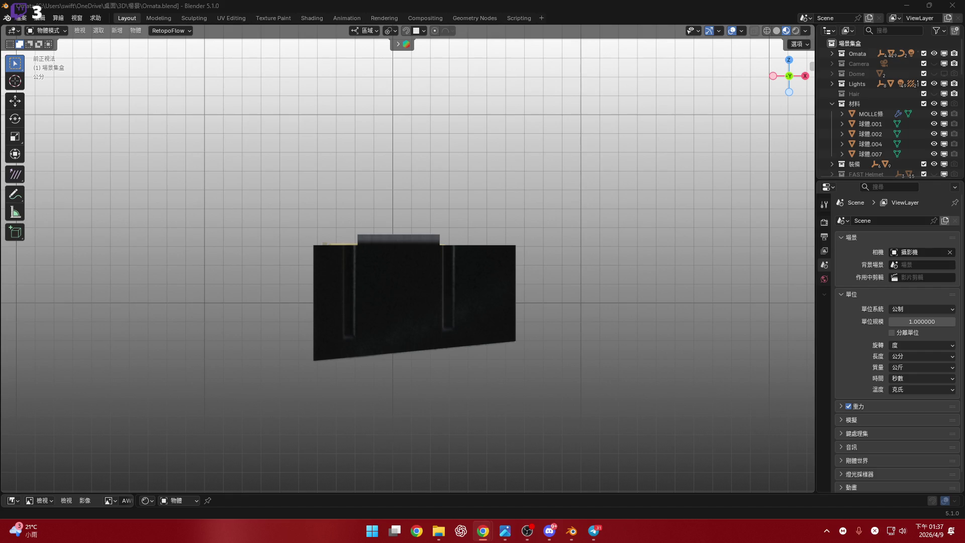
mouse_move(423, 279)
middle_down()
mouse_move(365, 255)
mouse_move(392, 258)
mouse_move(447, 333)
middle_up()
Select the magazine and enlarge the shader editor to show its AWM_m material nodes
click(447, 334)
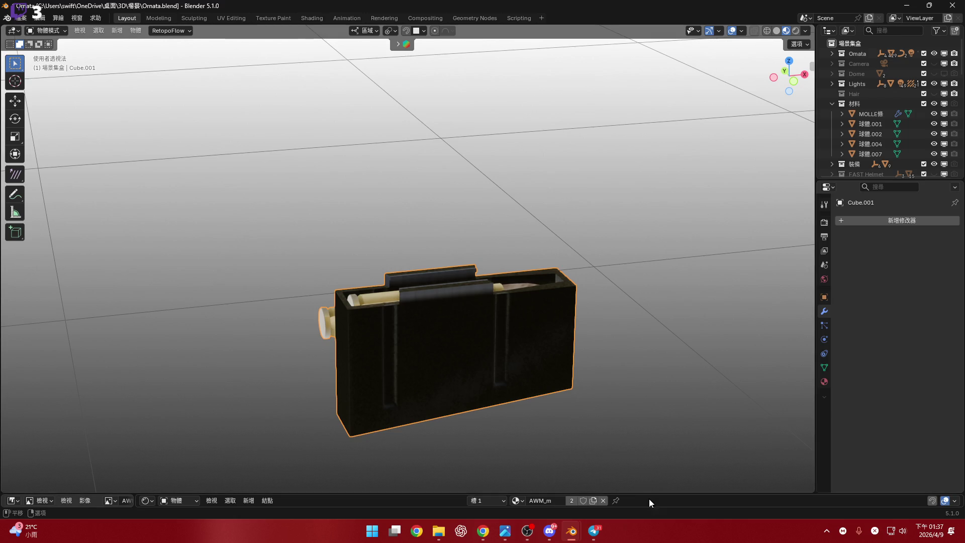
drag(649, 492, 468, 281)
double_click(540, 288)
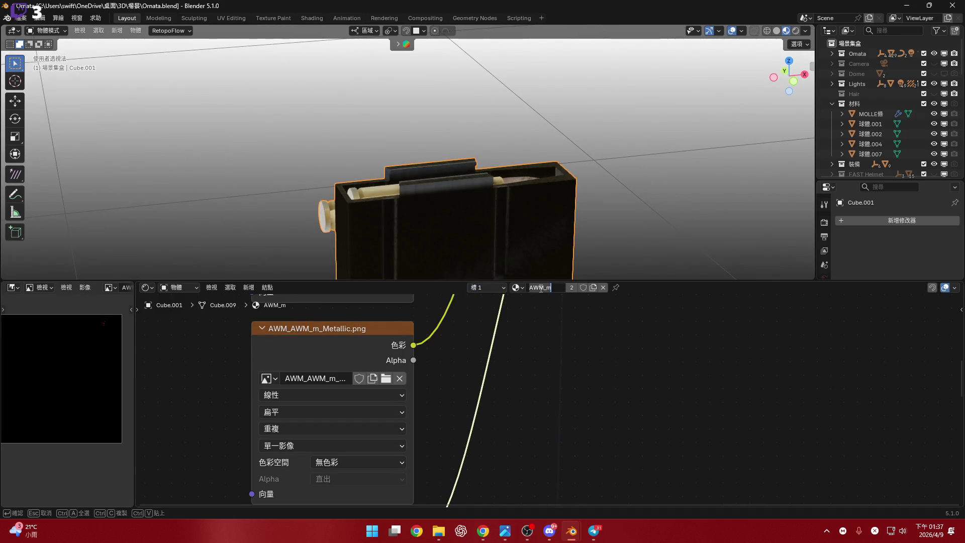
key(Escape)
Show the Outliner's Blender File view filtered by 'AWM_m'
click(146, 288)
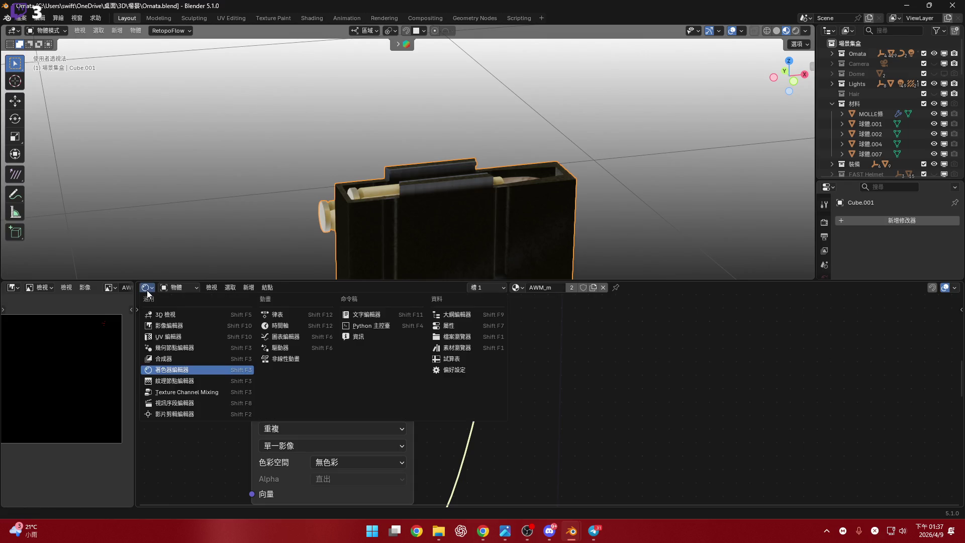
click(459, 316)
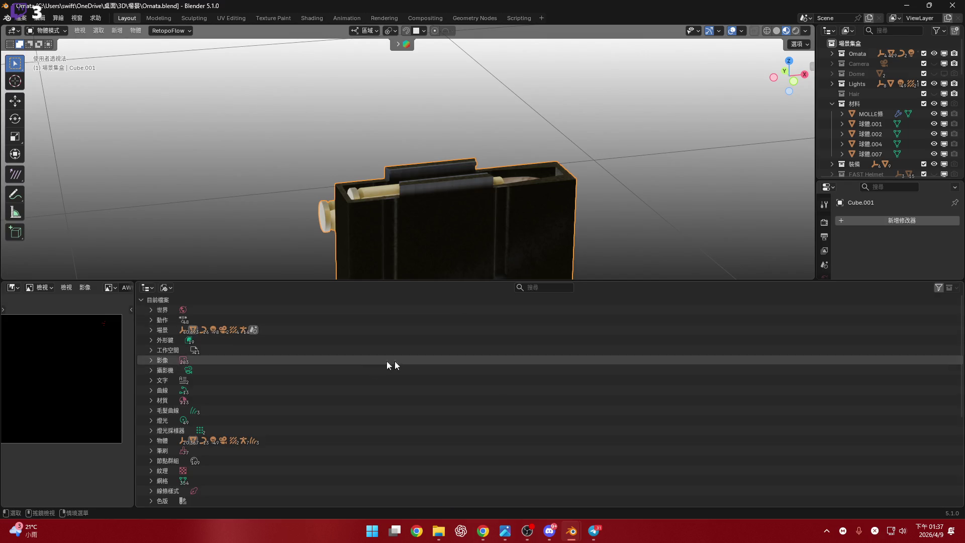
click(536, 289)
text(AWM_m)
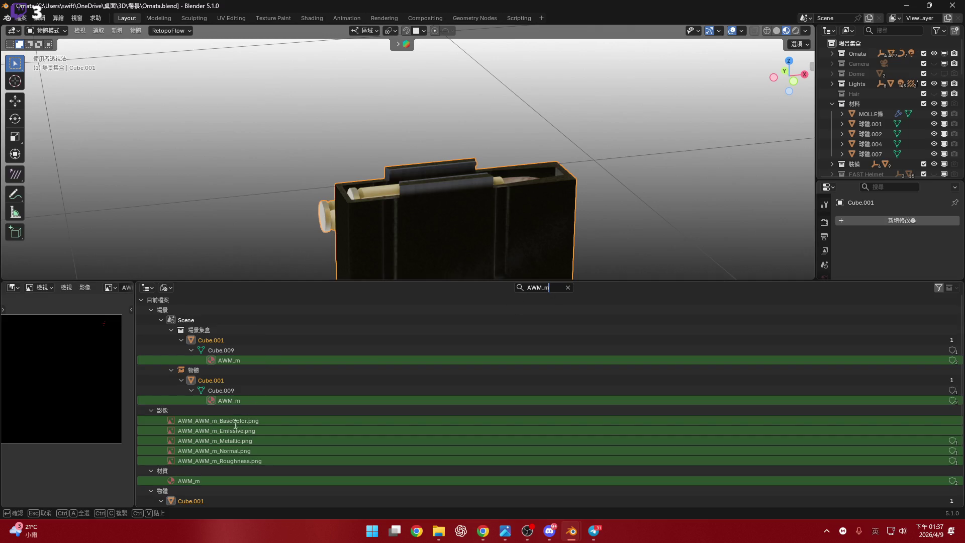
key(Return)
Delete the five AWM_m texture images, BaseColor through Roughness, from the file
click(252, 423)
scroll(251, 421, down, 2)
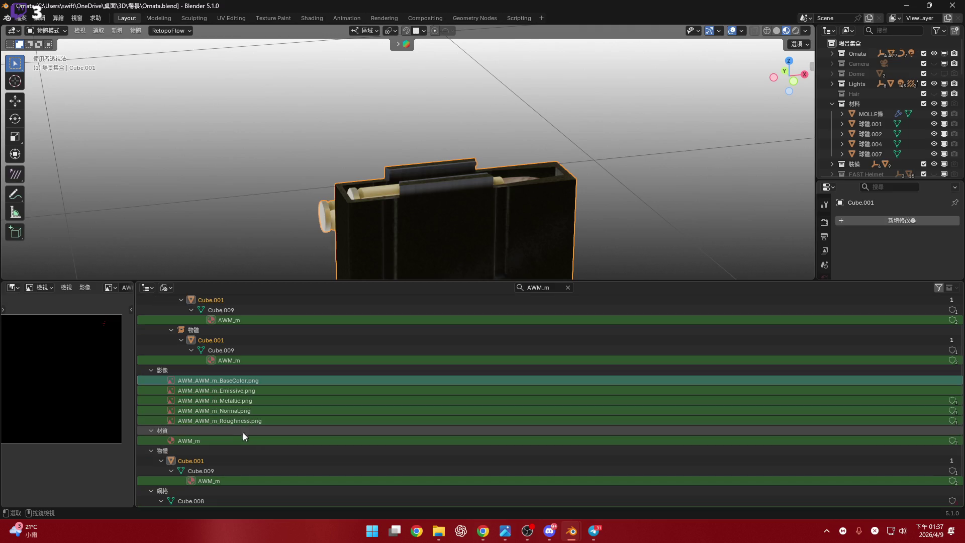
click(245, 424)
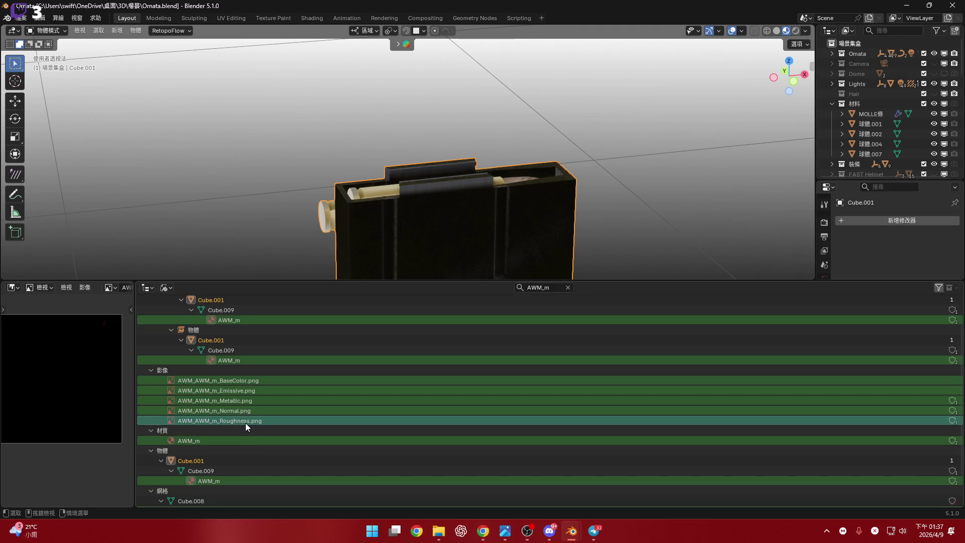
right_click(260, 384)
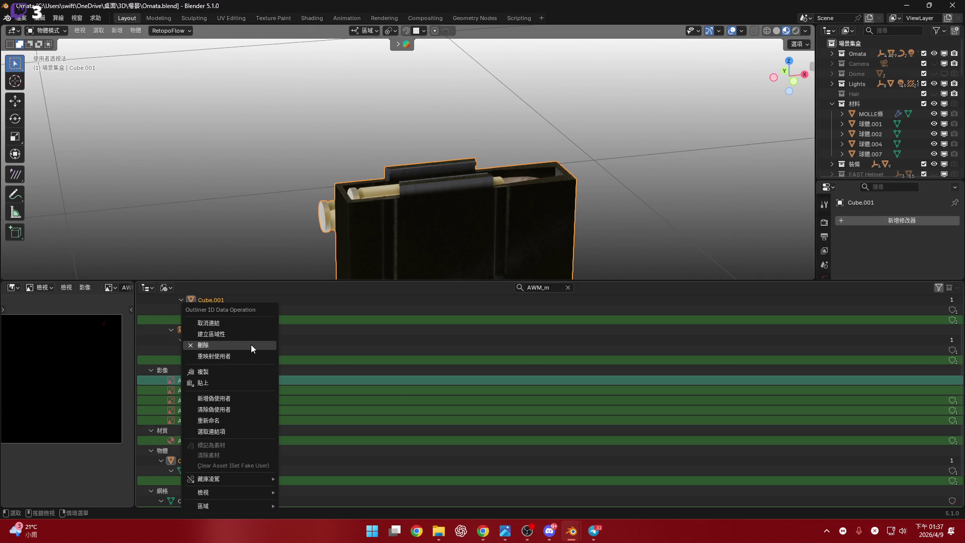
key(Return)
right_click(248, 383)
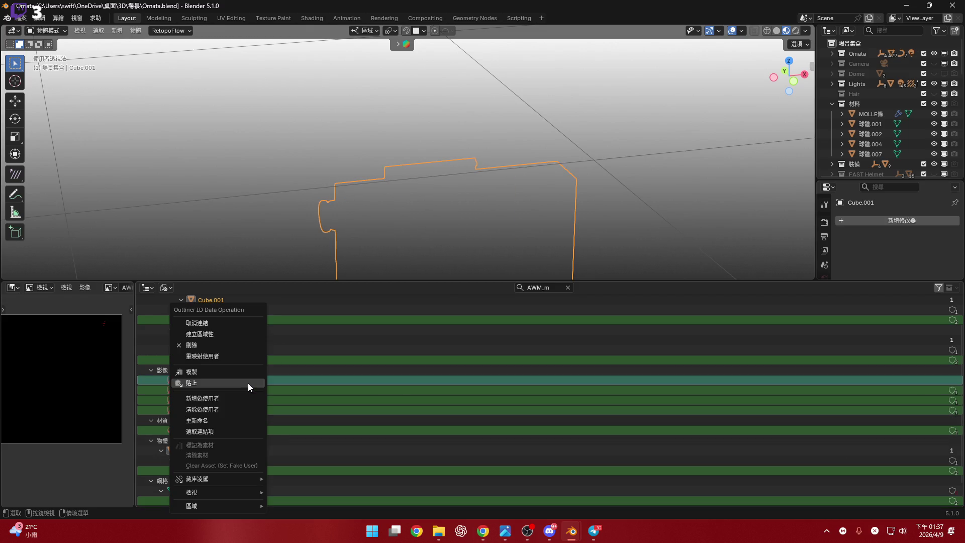
right_click(267, 382)
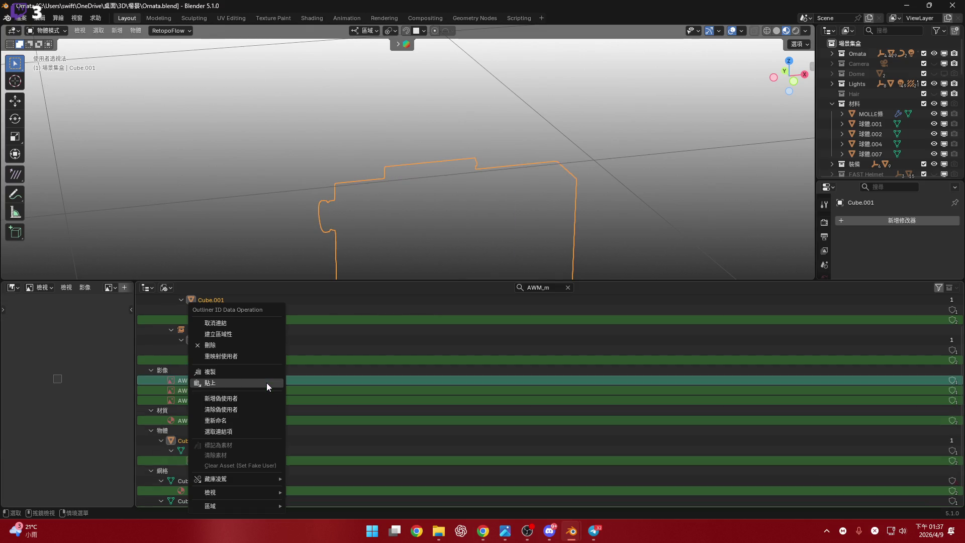
key(Return)
right_click(272, 378)
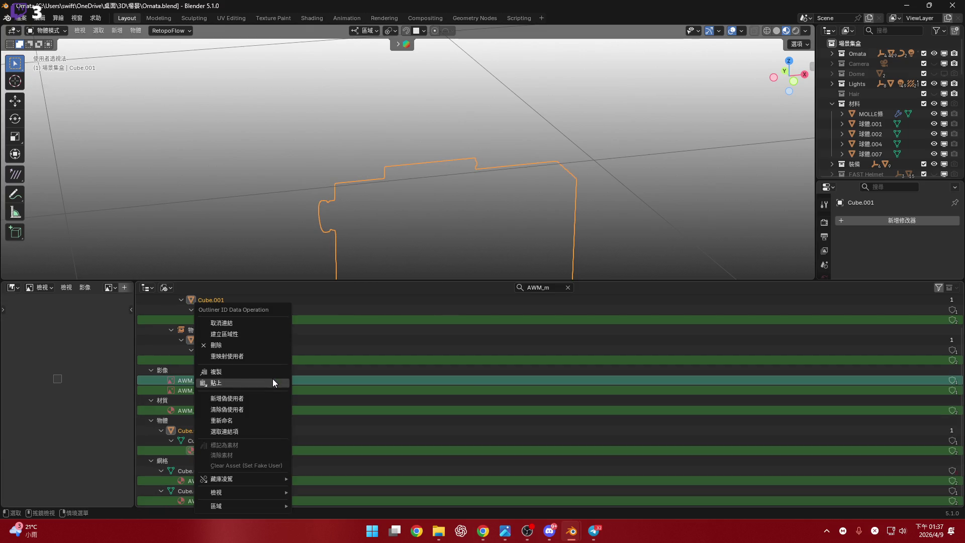
key(Return)
right_click(252, 384)
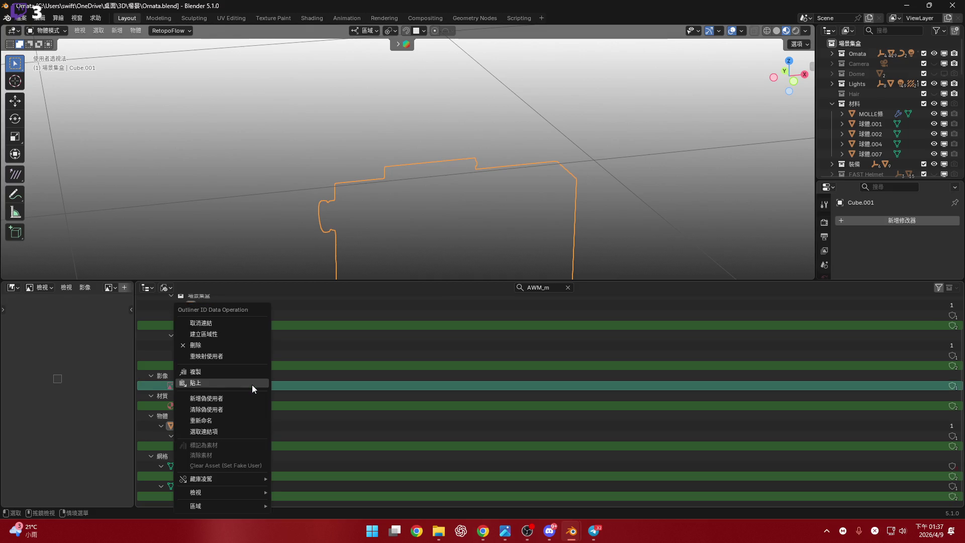
key(Return)
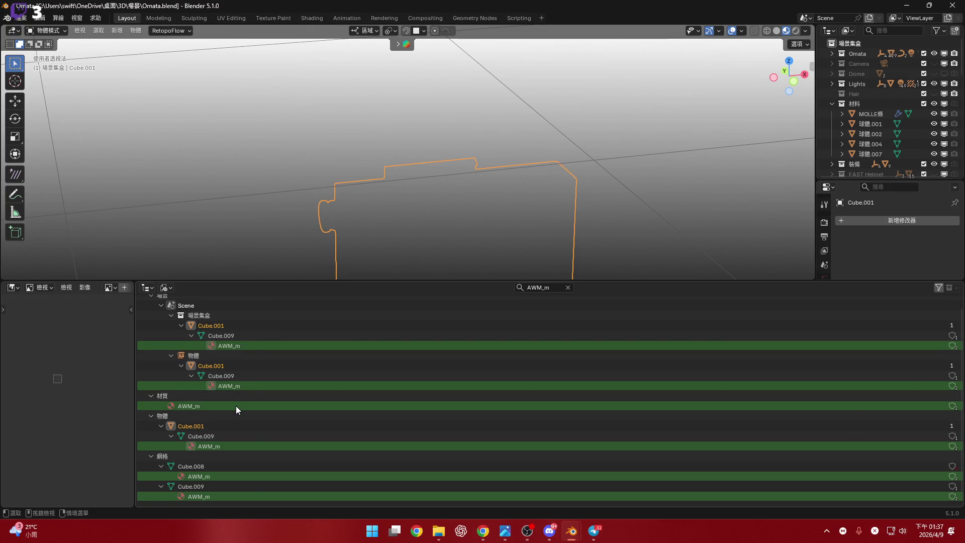
Delete the AWM_m material and clear the name filter
right_click(236, 406)
key(Return)
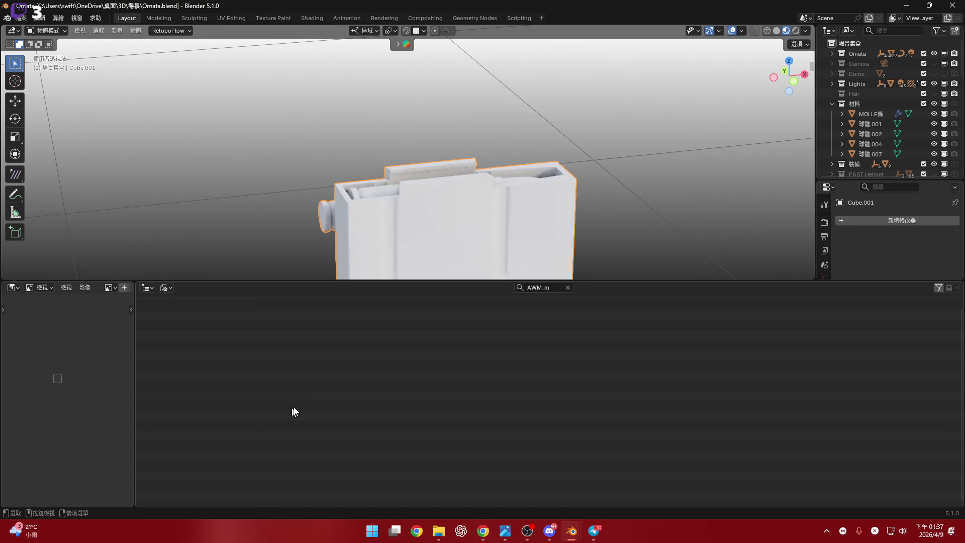
click(567, 286)
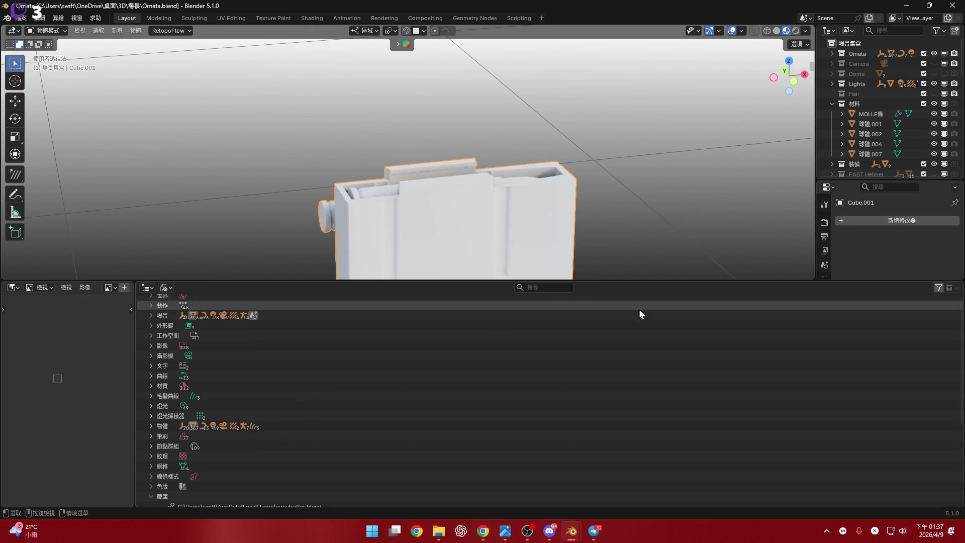
Restore the lower editor to Shader Editor and enlarge the 3D viewport over it
mouse_move(599, 280)
mouse_down()
mouse_move(598, 493)
mouse_move(586, 458)
mouse_move(185, 325)
mouse_up()
click(147, 332)
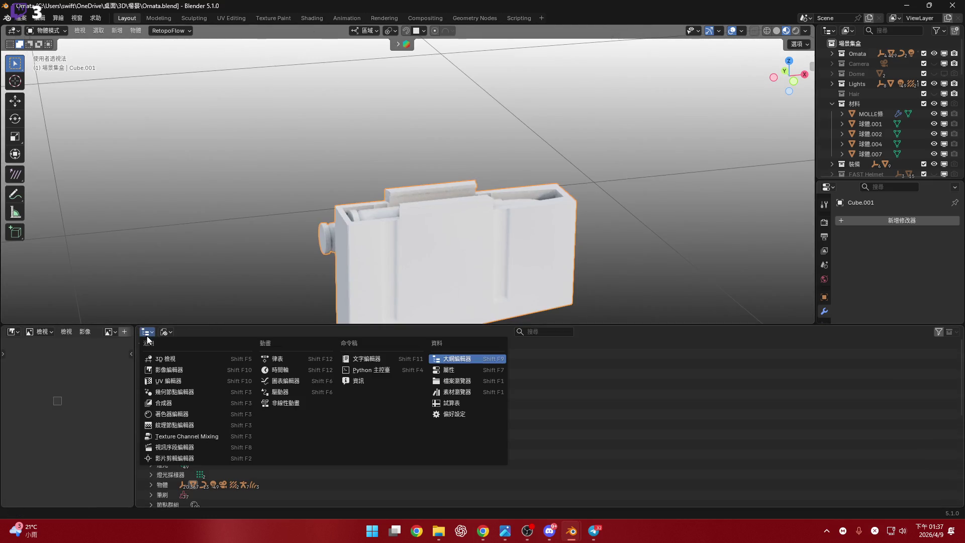
click(183, 409)
drag(628, 322, 628, 492)
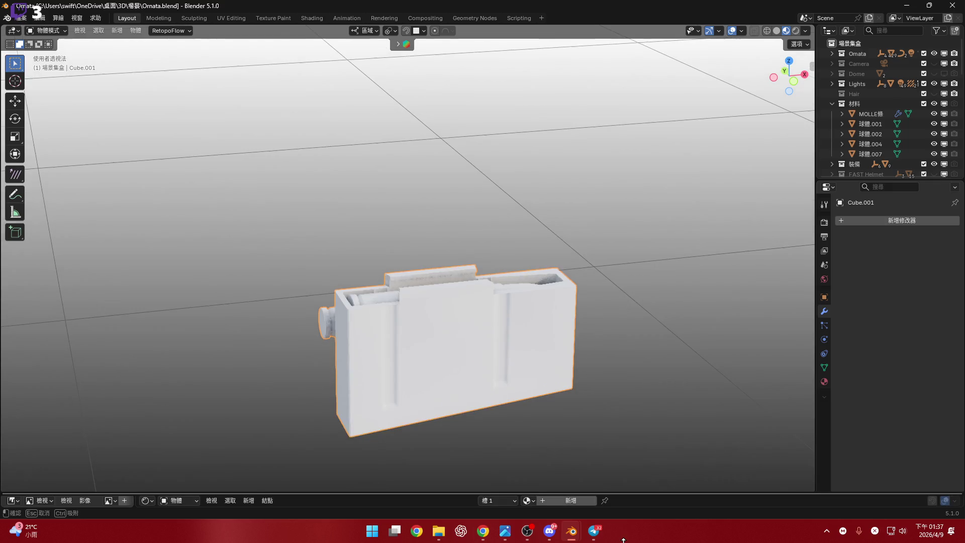
mouse_move(554, 433)
middle_down()
mouse_move(494, 364)
mouse_move(461, 360)
mouse_move(489, 367)
mouse_move(554, 340)
mouse_move(455, 319)
mouse_move(595, 307)
middle_up()
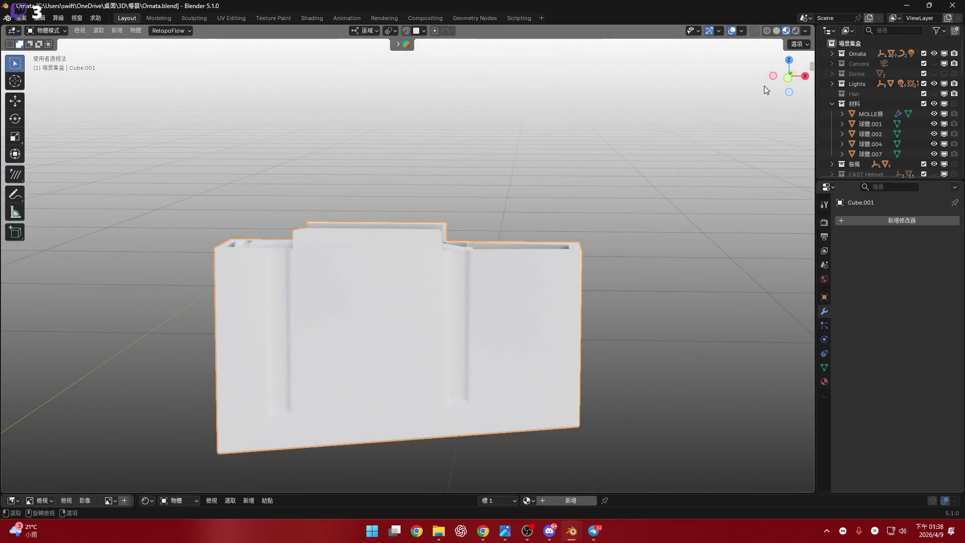
click(788, 76)
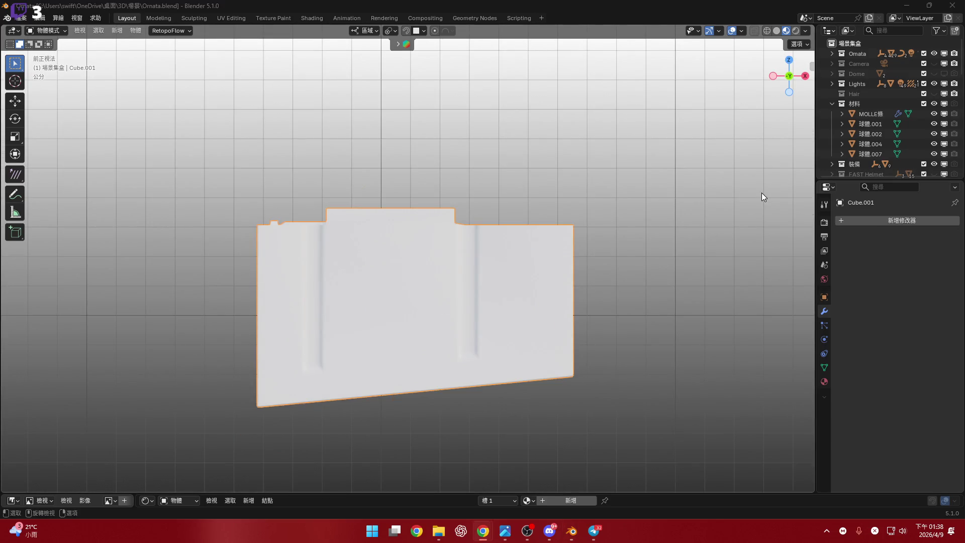
scroll(547, 330, up, 5)
mouse_move(548, 330)
middle_down()
mouse_move(577, 351)
mouse_move(653, 241)
middle_up()
scroll(653, 246, down, 2)
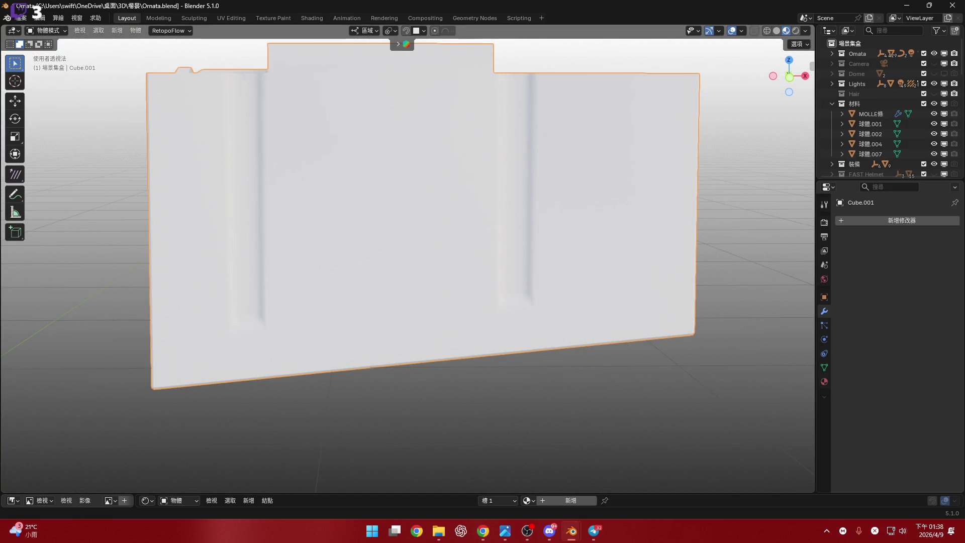
key(alt+Tab)
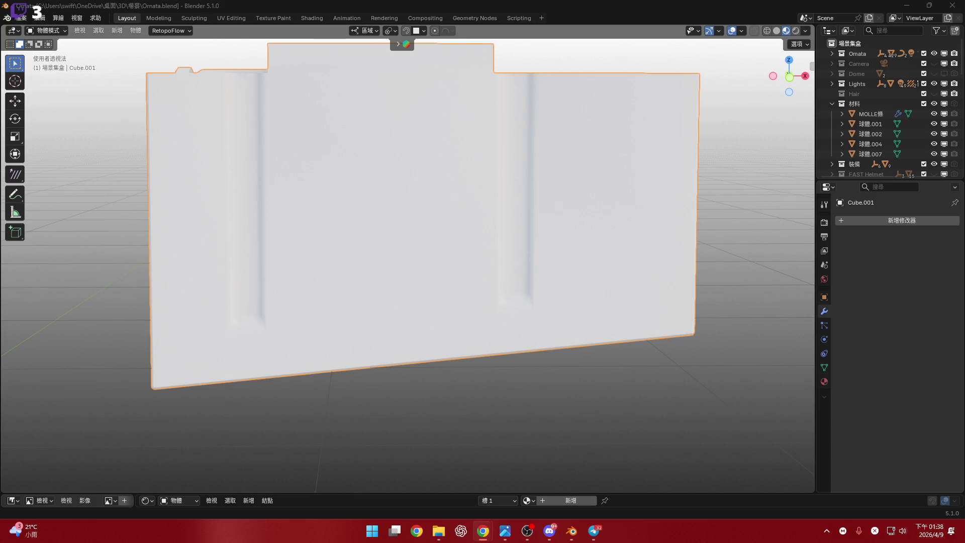
scroll(586, 215, up, 3)
middle_drag(586, 215, 595, 207)
scroll(464, 315, up, 2)
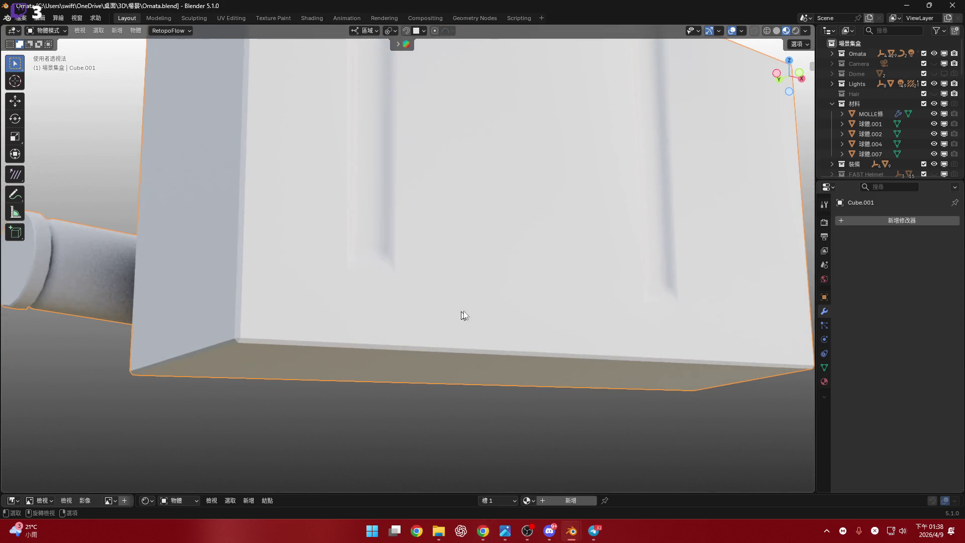
key(Tab)
scroll(558, 301, down, 4)
Bring the magazine box into Front Orthographic view and clear the trial front-face selection
middle_drag(556, 334, 472, 344)
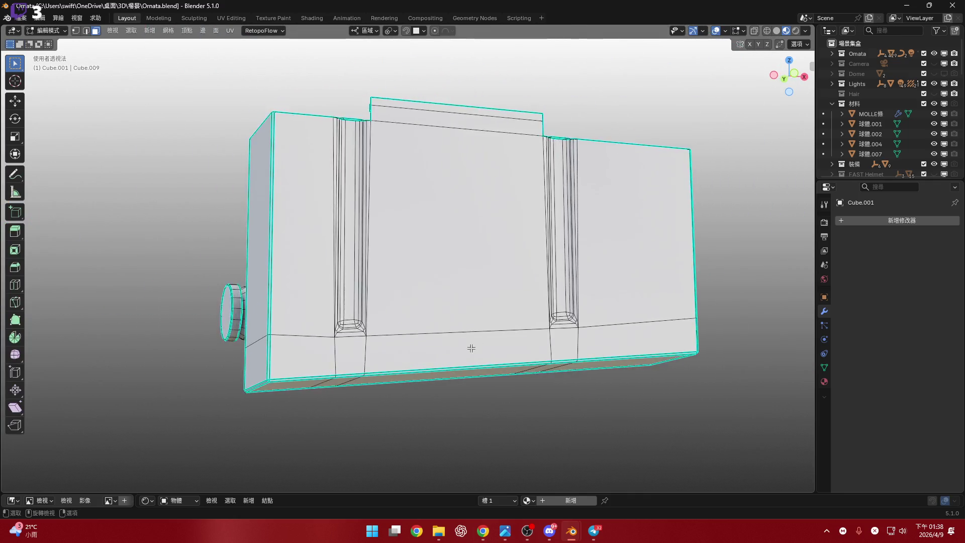
scroll(385, 348, up, 4)
scroll(384, 348, up, 2)
scroll(258, 369, down, 3)
scroll(213, 382, up, 5)
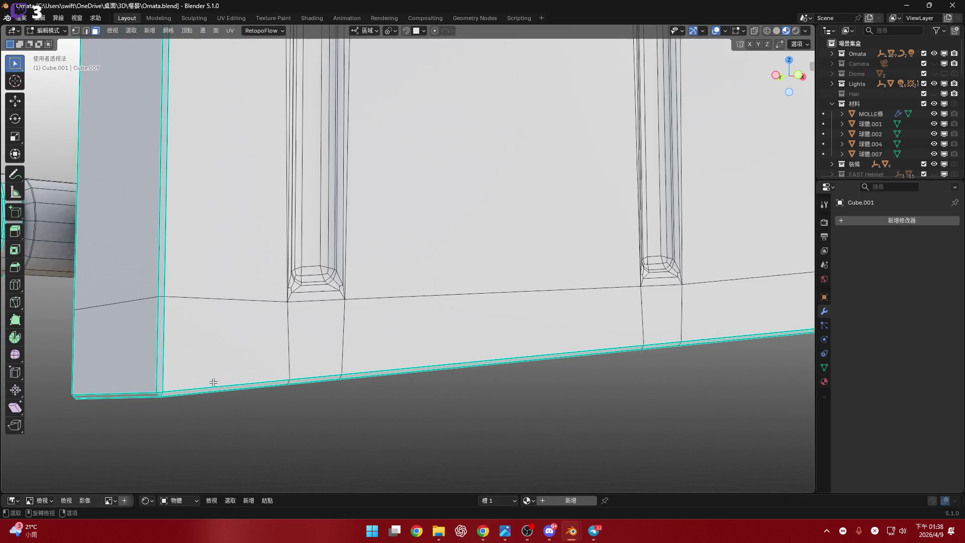
mouse_move(215, 382)
middle_down()
mouse_move(297, 360)
mouse_move(715, 137)
middle_up()
click(790, 76)
scroll(630, 341, up, 3)
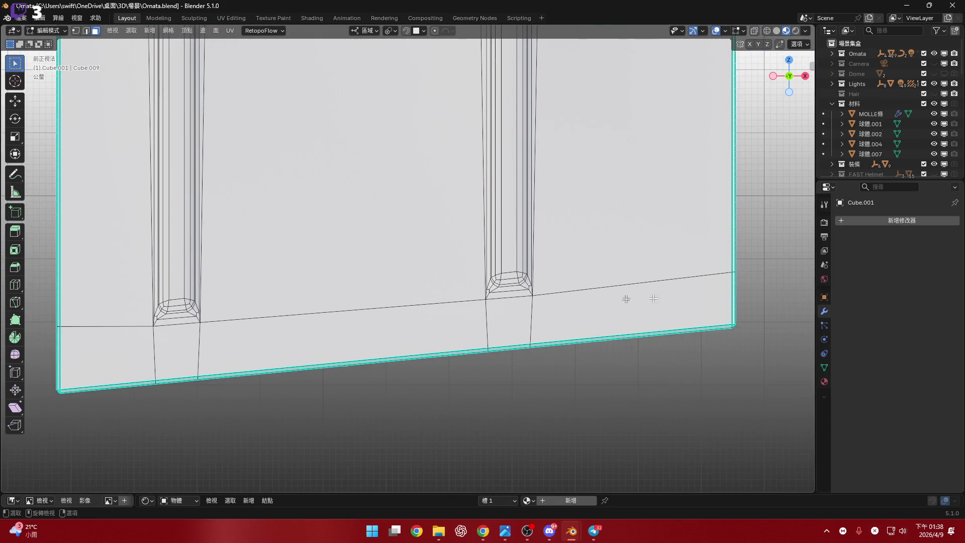
scroll(629, 340, up, 2)
click(628, 318)
scroll(625, 319, down, 3)
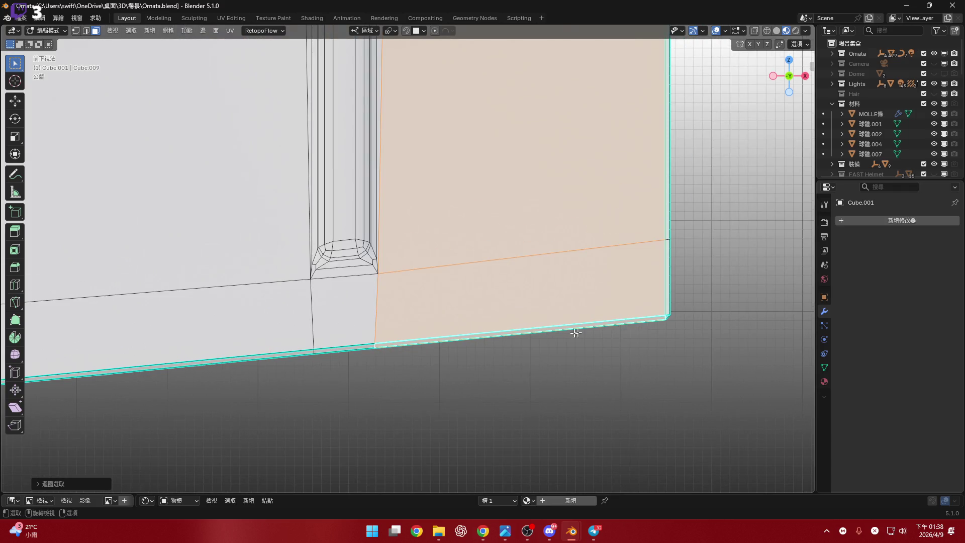
click(562, 332)
scroll(610, 335, up, 2)
scroll(610, 336, down, 2)
scroll(611, 335, up, 2)
In face select mode, pick the loop of faces along the box's bottom edge, viewed front-on
key(3)
scroll(610, 336, up, 1)
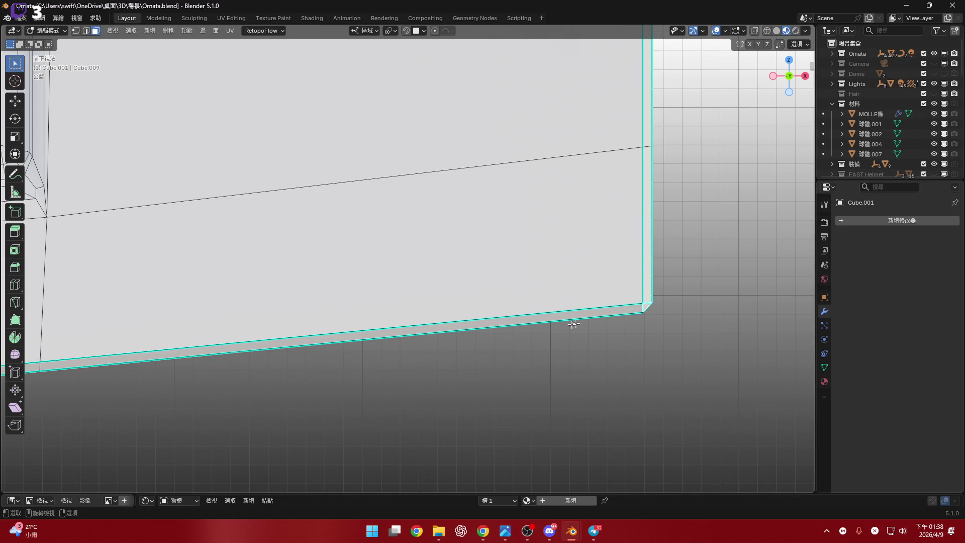
mouse_move(568, 320)
shift+middle_down()
mouse_move(400, 322)
mouse_move(489, 313)
mouse_move(287, 338)
mouse_move(385, 341)
mouse_move(259, 326)
mouse_move(345, 330)
mouse_move(215, 344)
mouse_move(406, 369)
shift+middle_up()
ctrl+click(289, 338)
alt+click(319, 341)
ctrl+click(259, 326)
scroll(204, 335, down, 5)
scroll(344, 362, up, 5)
scroll(405, 368, up, 3)
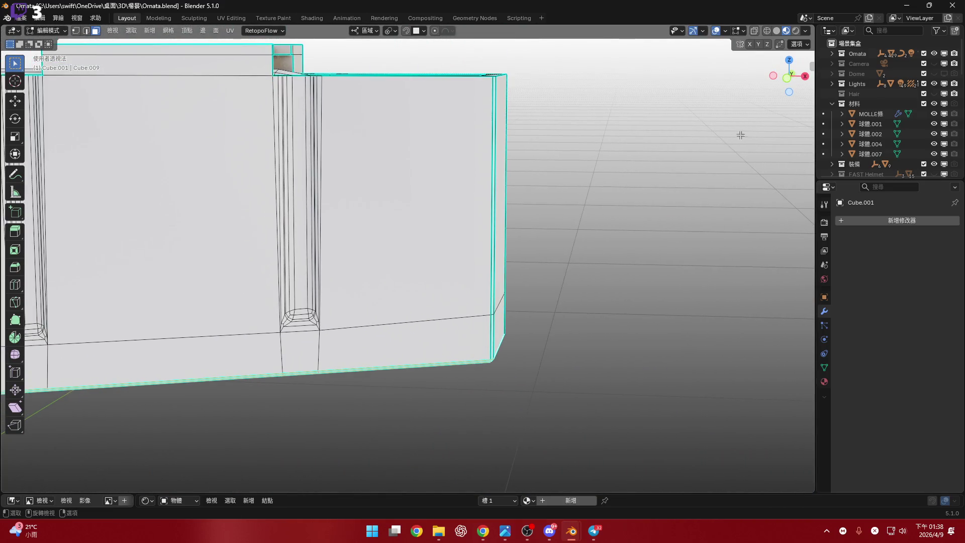
click(786, 85)
scroll(506, 357, up, 5)
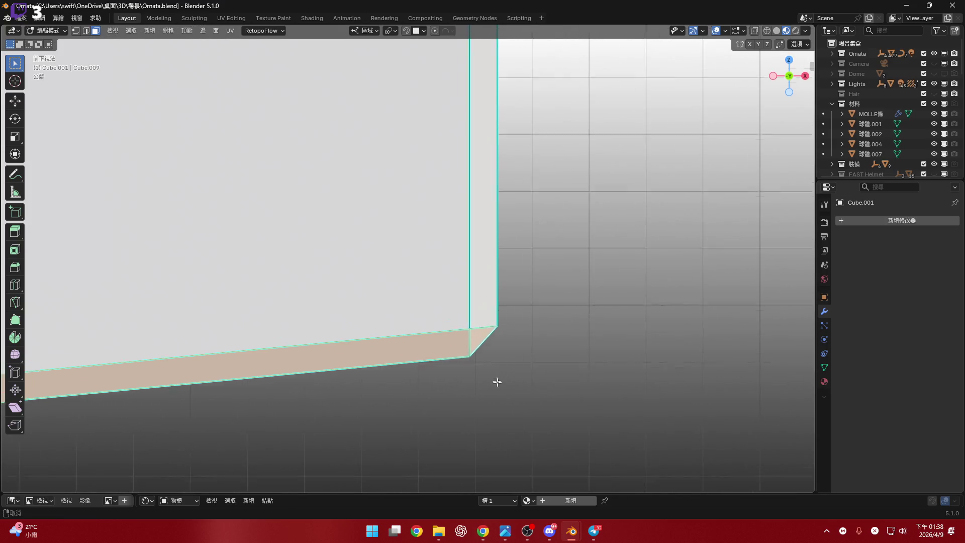
Extrude the bottom-edge faces in place and change the transform pivot point
key(e)
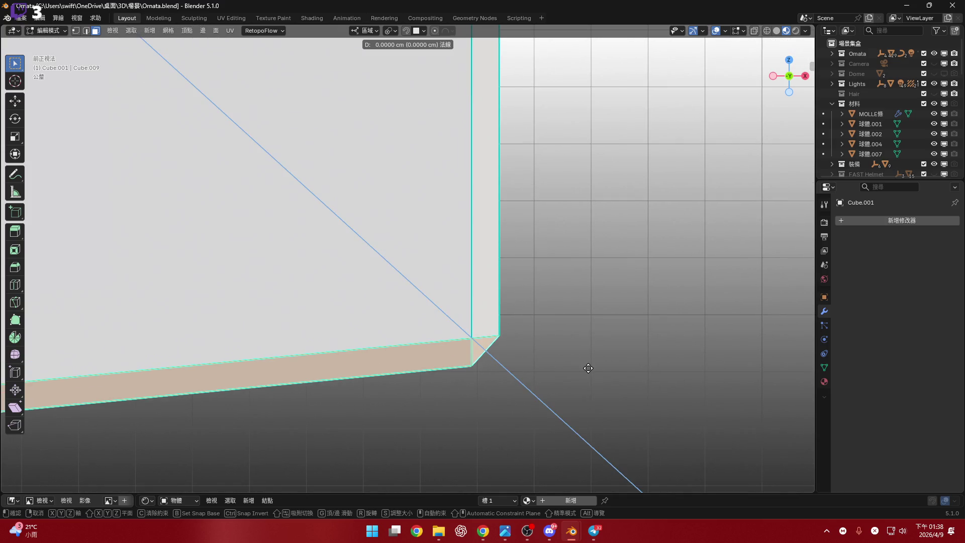
right_click(588, 369)
click(390, 31)
click(403, 78)
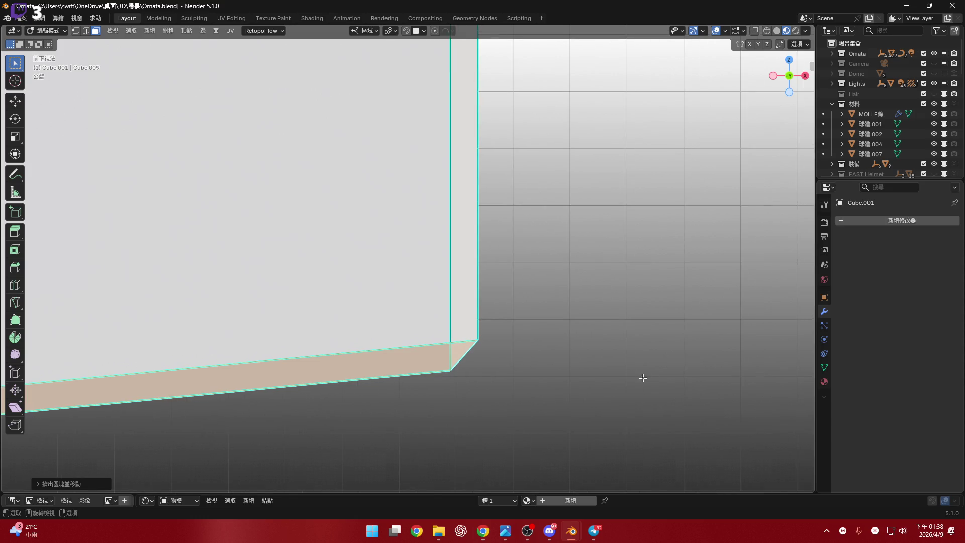
Shrink/fatten the extruded bottom faces outward with Alt+S to form the lip
mouse_move(663, 392)
middle_down()
mouse_move(496, 312)
mouse_move(451, 320)
middle_up()
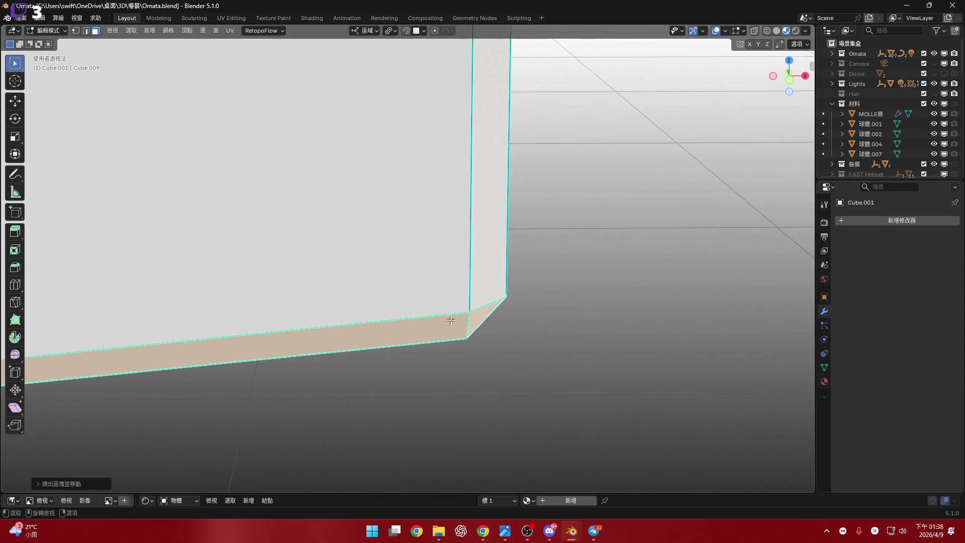
key(alt+s)
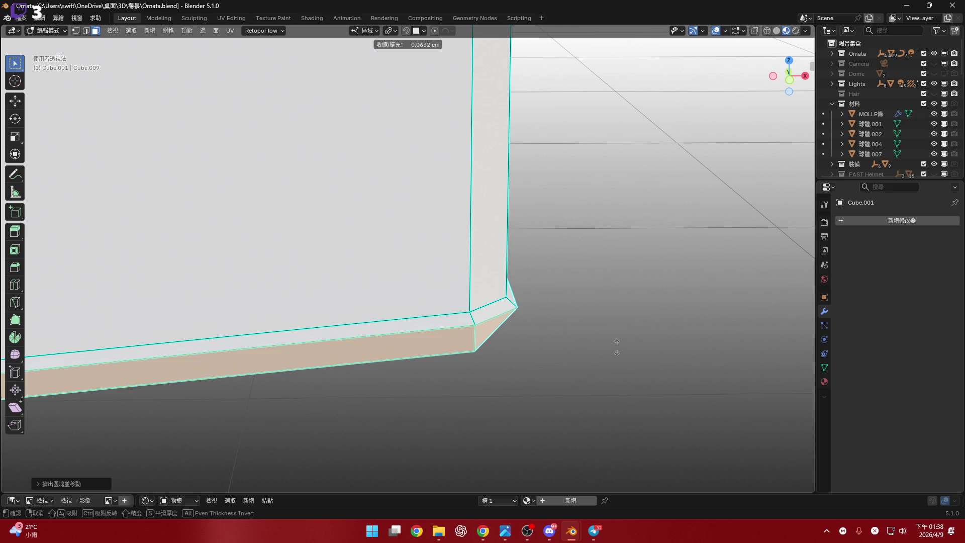
scroll(617, 347, up, 3)
click(576, 391)
mouse_move(573, 387)
middle_down()
mouse_move(429, 362)
mouse_move(460, 408)
middle_up()
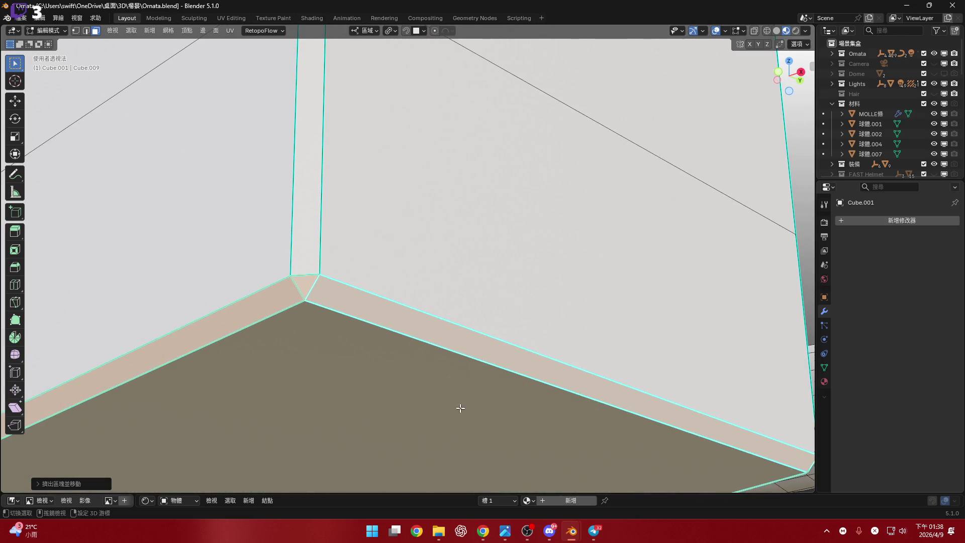
scroll(459, 291, down, 2)
mouse_move(459, 291)
middle_down()
mouse_move(425, 276)
mouse_move(450, 286)
mouse_move(452, 312)
mouse_move(431, 305)
mouse_move(303, 371)
mouse_move(328, 319)
mouse_move(452, 248)
middle_up()
key(alt+s)
click(463, 288)
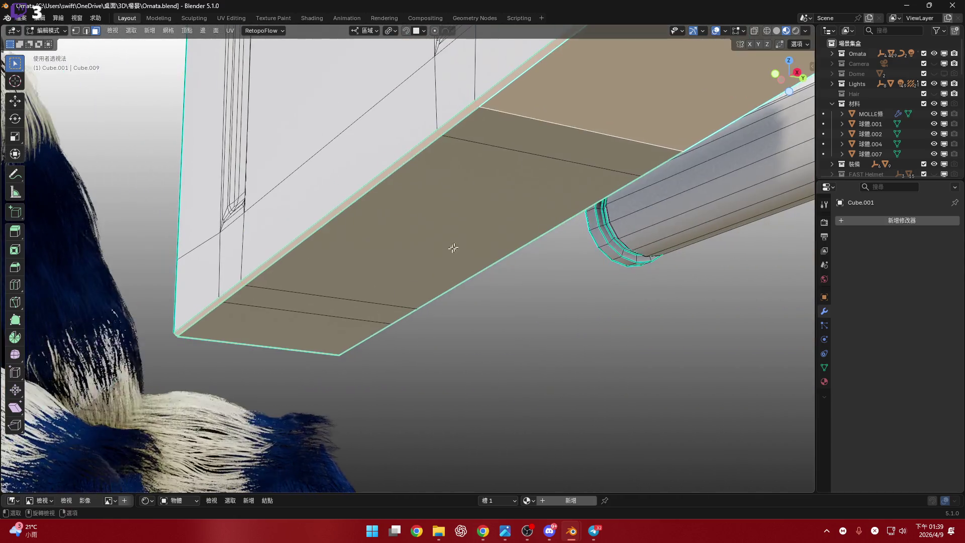
Select the underside faces, extrude them in place, and offset them outward
ctrl+click(269, 334)
middle_drag(269, 334, 291, 341)
scroll(437, 234, up, 5)
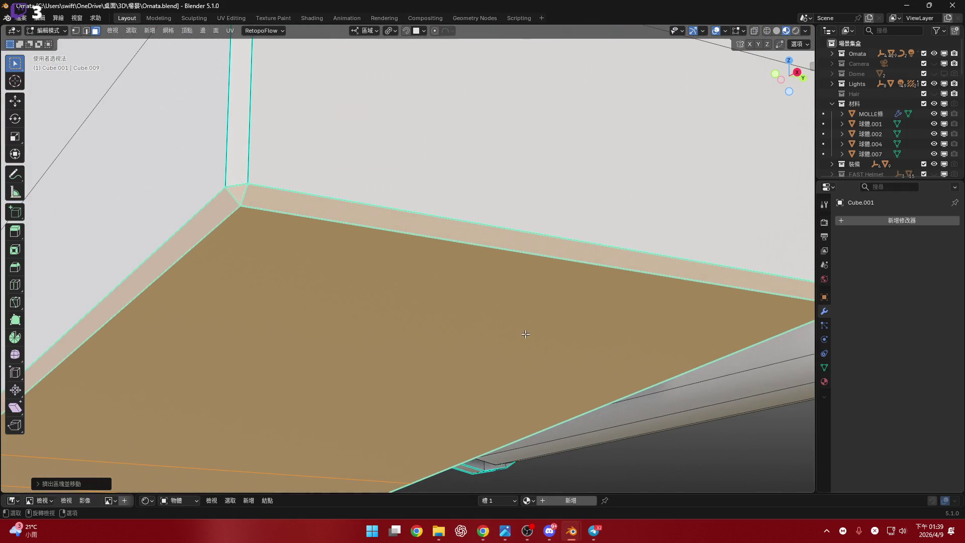
key(e)
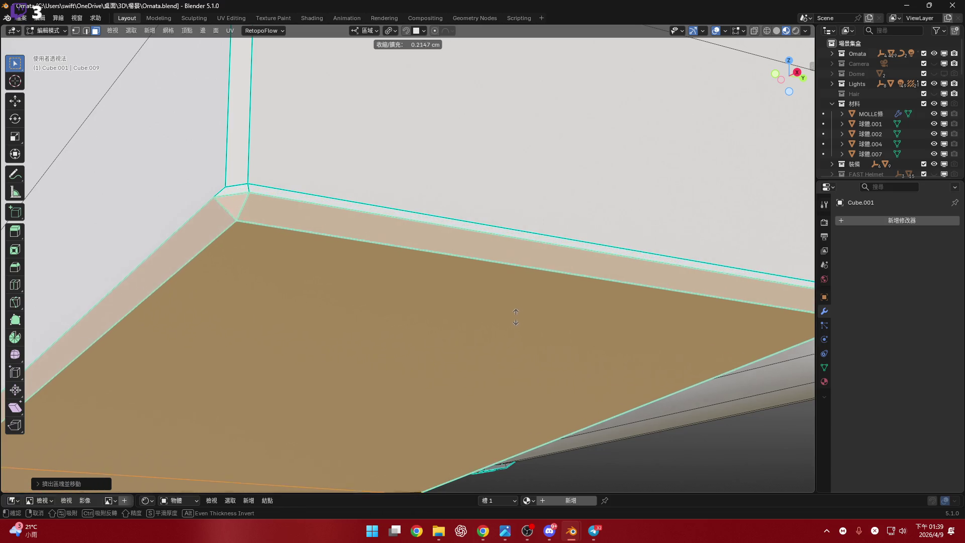
right_click(724, 136)
click(775, 74)
mouse_move(521, 287)
shift+middle_down()
mouse_move(583, 367)
mouse_move(689, 380)
shift+middle_up()
key(e)
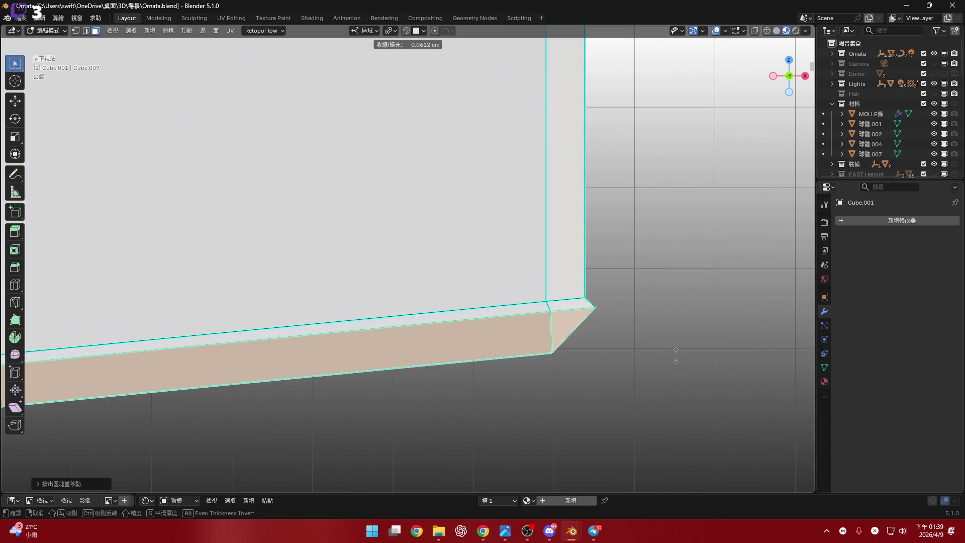
click(666, 335)
scroll(643, 302, up, 5)
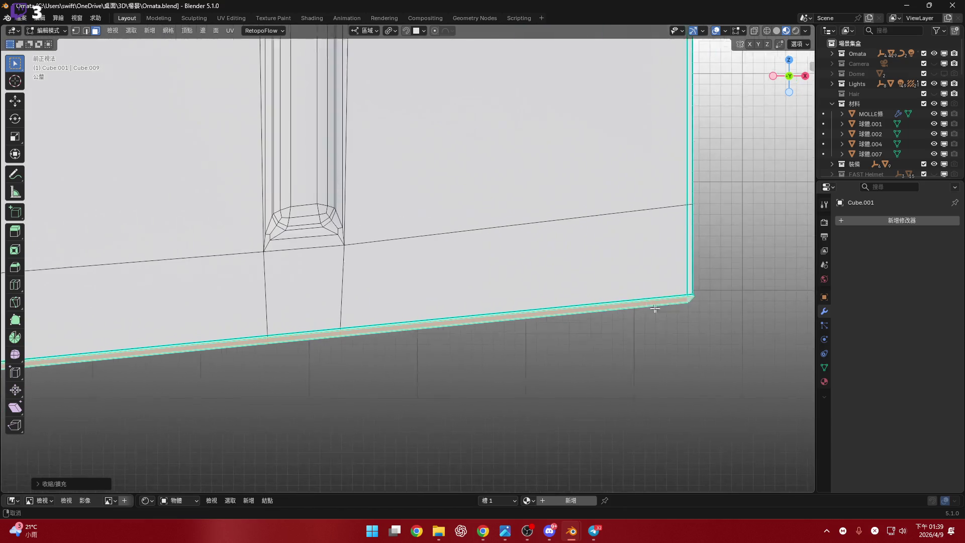
key(alt+Tab)
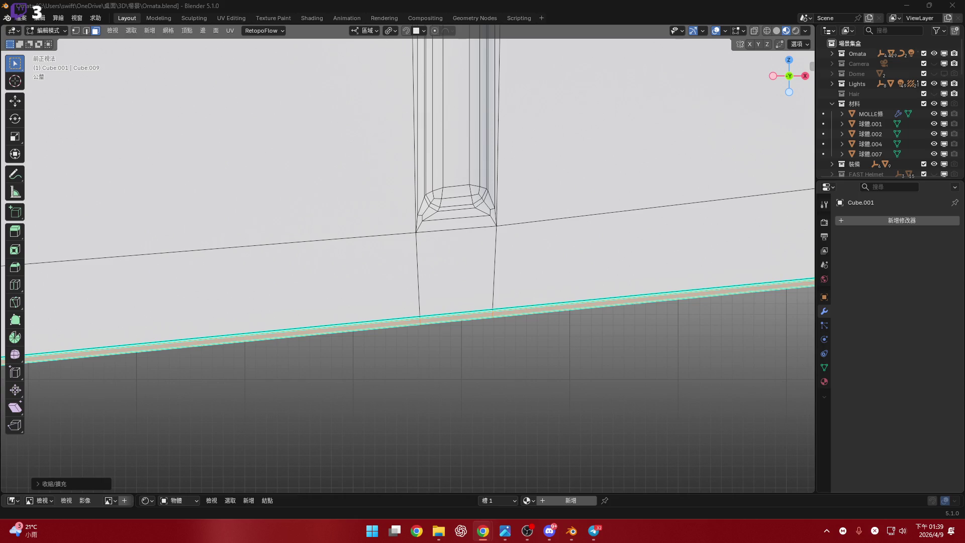
Fatten the bottom lip faces slightly further outward with Alt+S
scroll(469, 242, down, 4)
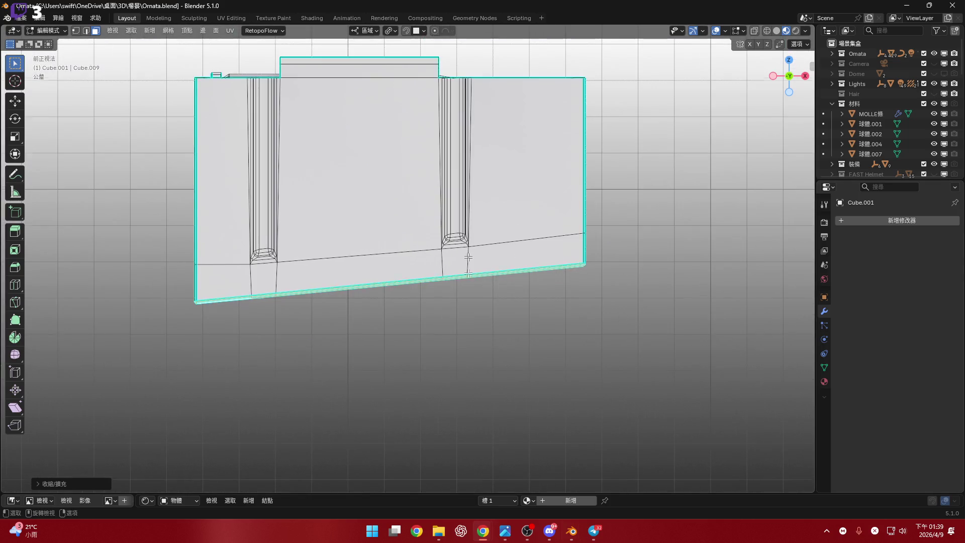
shift+middle_drag(439, 201, 459, 308)
scroll(692, 408, up, 5)
scroll(692, 408, down, 5)
mouse_move(571, 356)
shift+middle_down()
mouse_move(636, 375)
mouse_move(485, 345)
shift+middle_up()
scroll(574, 355, up, 4)
scroll(574, 355, up, 3)
key(alt+s)
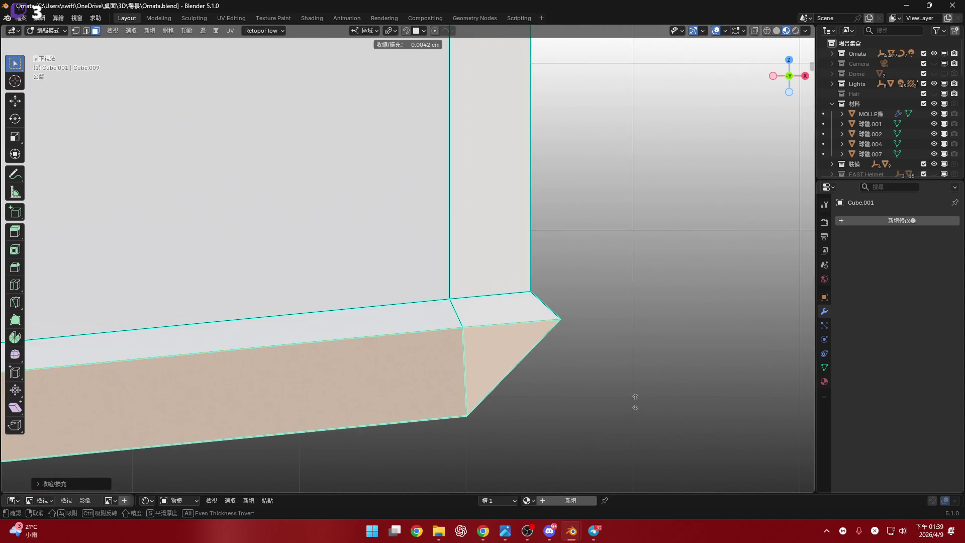
click(631, 339)
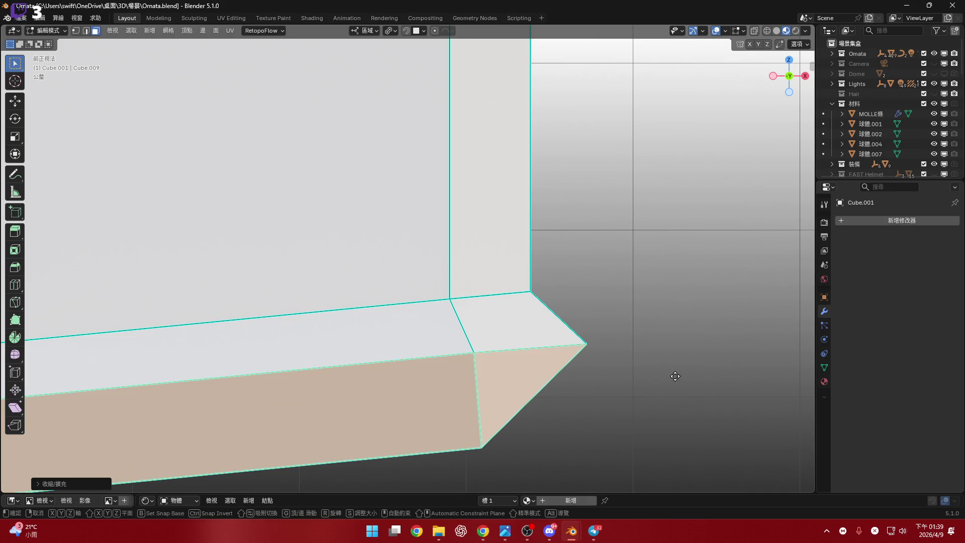
Inspect the finished magazine in perspective and return to Object Mode
scroll(560, 362, down, 5)
mouse_move(560, 362)
shift+middle_down()
mouse_move(621, 356)
mouse_move(434, 373)
mouse_move(491, 371)
shift+middle_up()
ctrl+scroll(491, 371, up, 2)
shift+scroll(463, 330, up, 3)
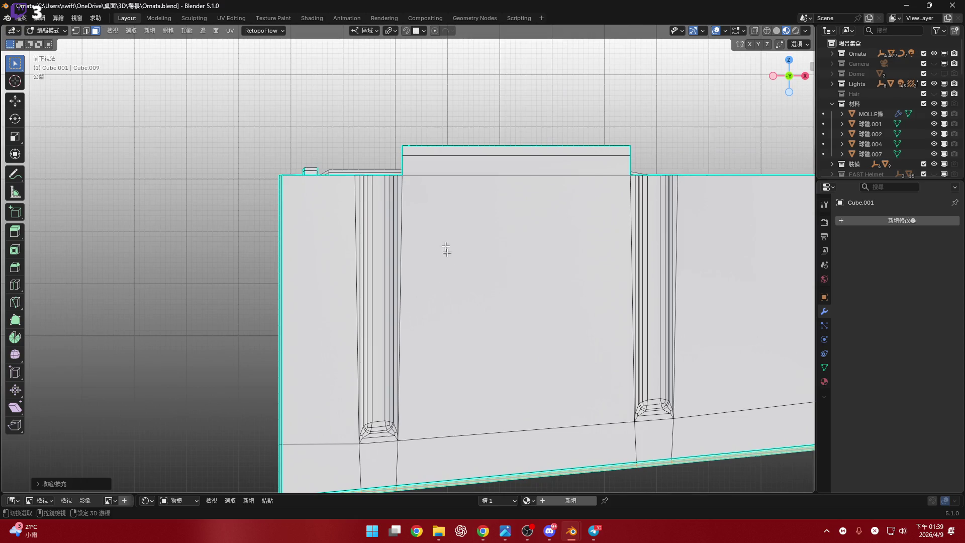
scroll(446, 247, up, 4)
middle_drag(397, 236, 416, 272)
scroll(415, 272, down, 5)
scroll(424, 267, up, 1)
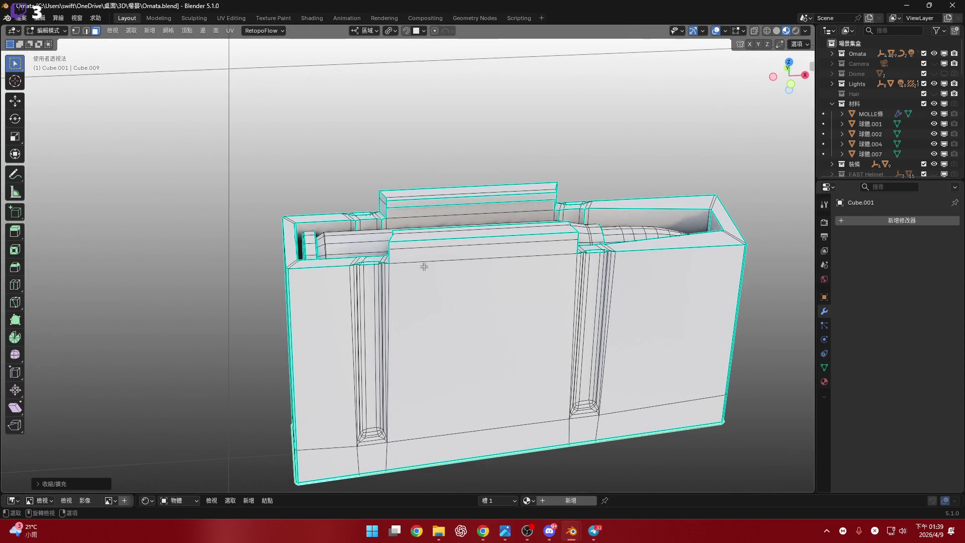
mouse_move(597, 268)
middle_down()
mouse_move(556, 347)
mouse_move(556, 278)
mouse_move(546, 335)
mouse_move(554, 280)
mouse_move(553, 342)
mouse_move(558, 250)
middle_up()
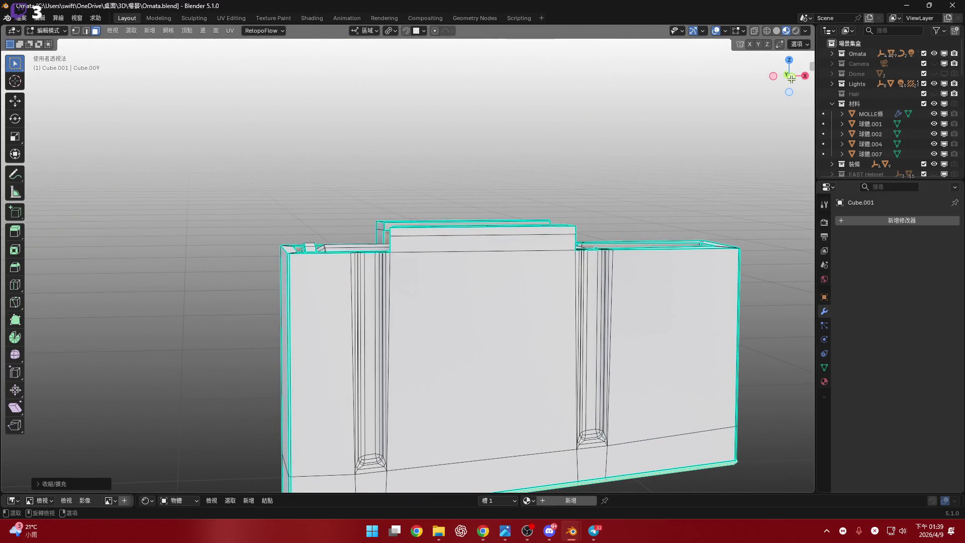
key(Tab)
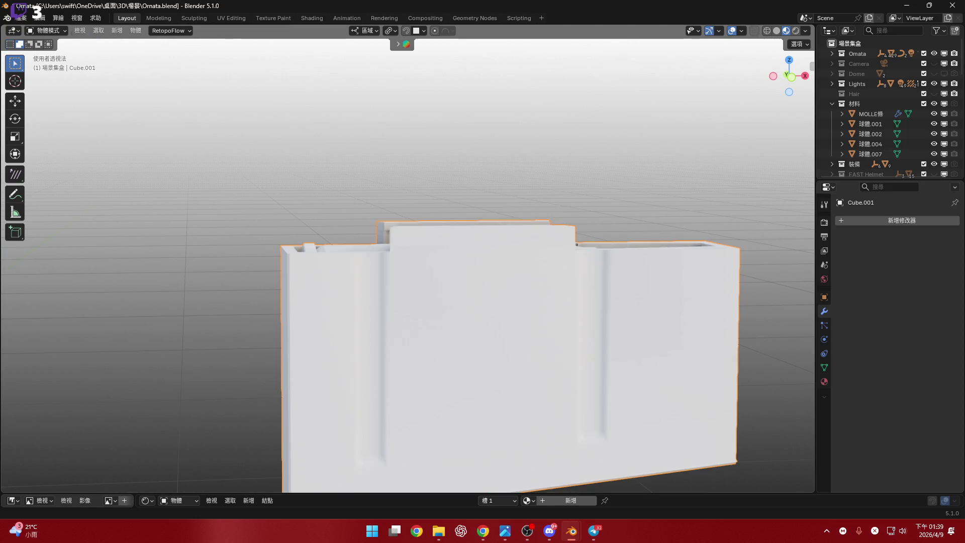
key(alt+Tab)
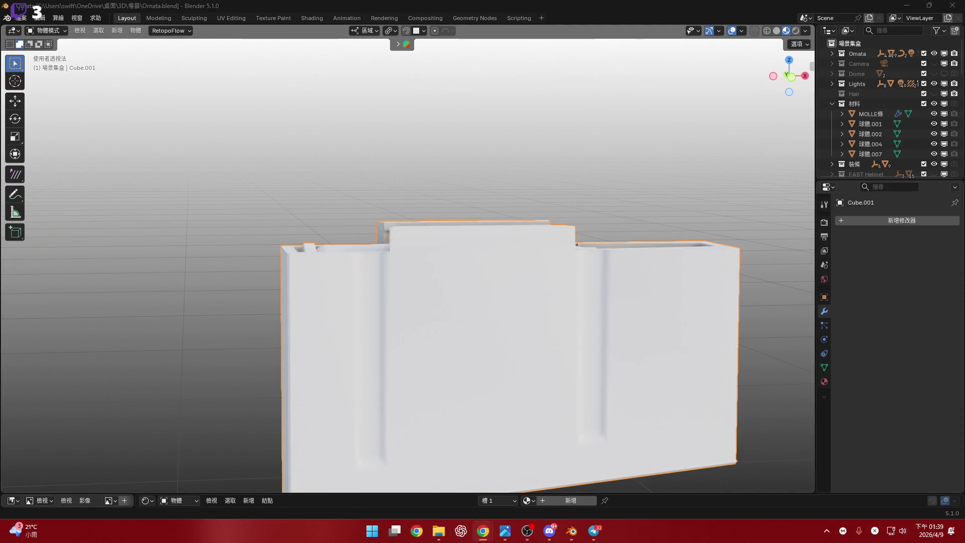
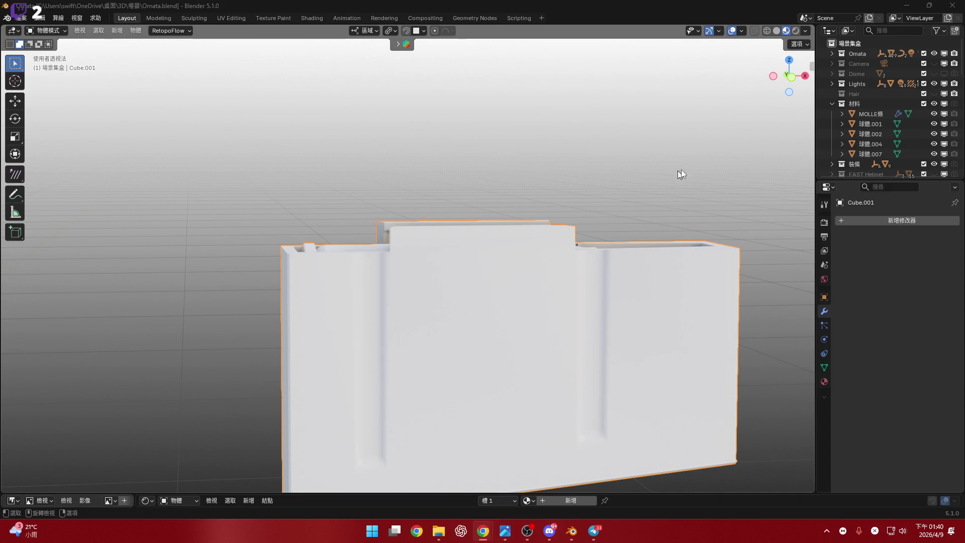
In Edit Mode, select the linked bullet geometry and separate it into its own object, Cube.002
mouse_move(792, 80)
mouse_down()
mouse_move(535, 282)
mouse_move(401, 240)
mouse_move(411, 239)
mouse_up()
key(Tab)
scroll(410, 239, down, 3)
key(l)
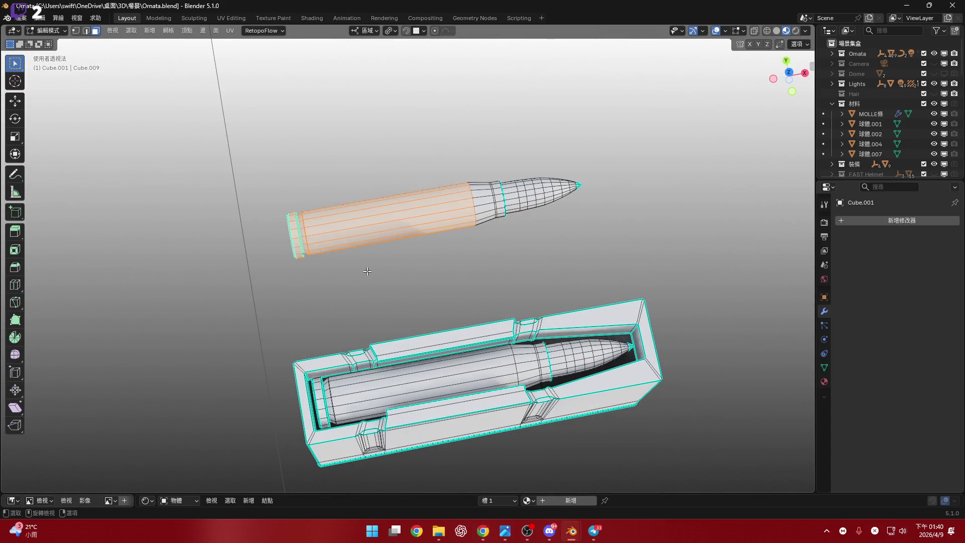
key(ctrl+l)
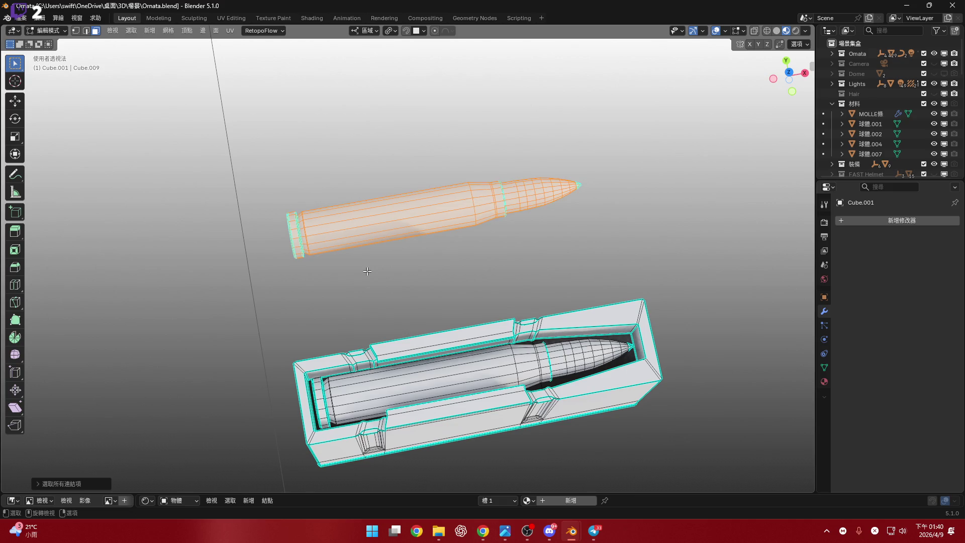
scroll(528, 211, up, 2)
key(ctrl+KP_Add)
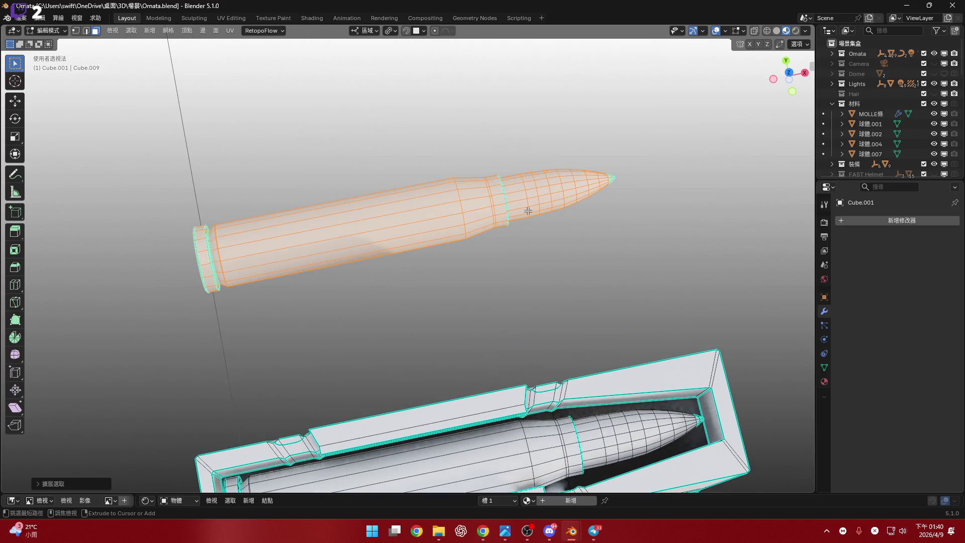
key(p)
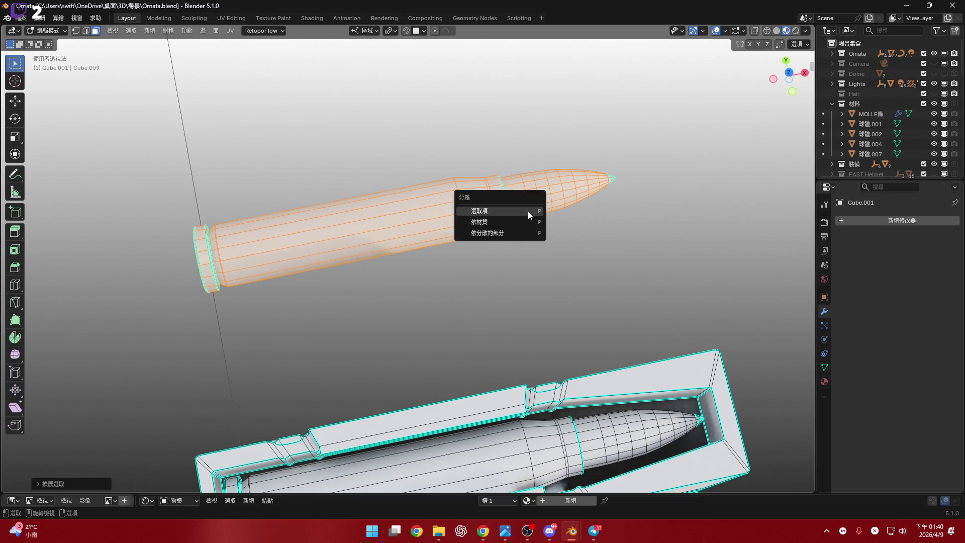
click(496, 227)
key(Tab)
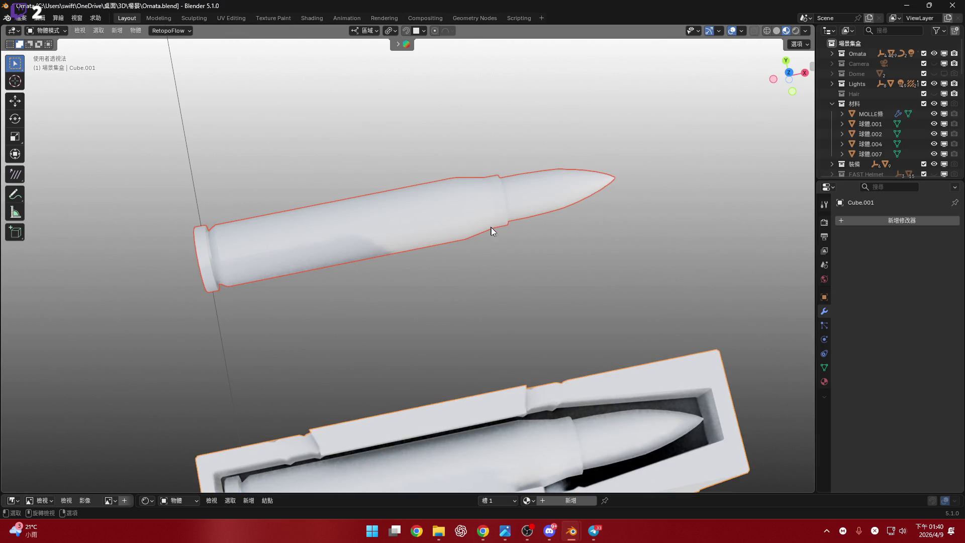
Select the bullet, then the box Cube.001, inspect it from below and re-enter Edit Mode
scroll(492, 231, down, 3)
click(545, 163)
shift+middle_drag(483, 249, 480, 187)
click(510, 270)
scroll(477, 249, up, 3)
mouse_move(478, 249)
middle_down()
mouse_move(515, 261)
mouse_move(422, 271)
middle_up()
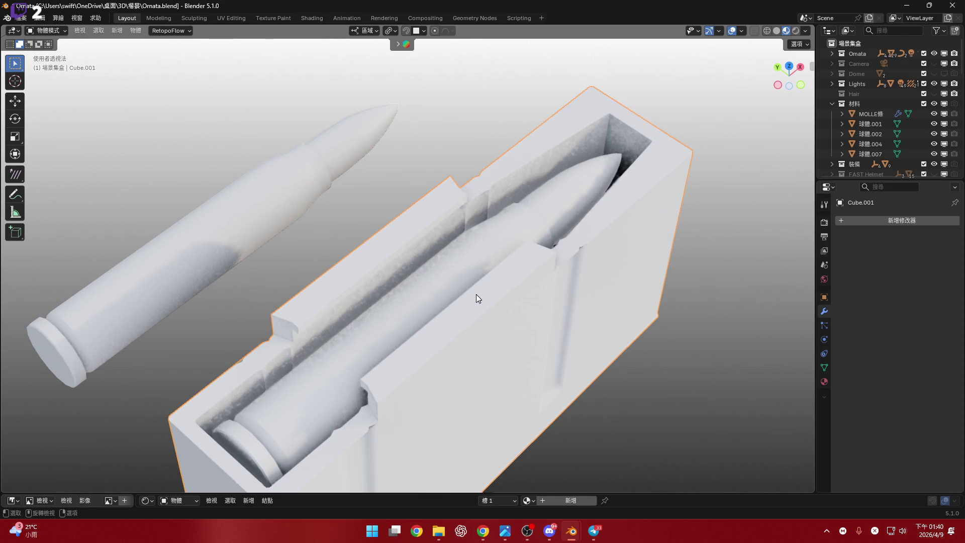
middle_drag(475, 294, 446, 196)
scroll(472, 281, down, 3)
scroll(464, 339, up, 3)
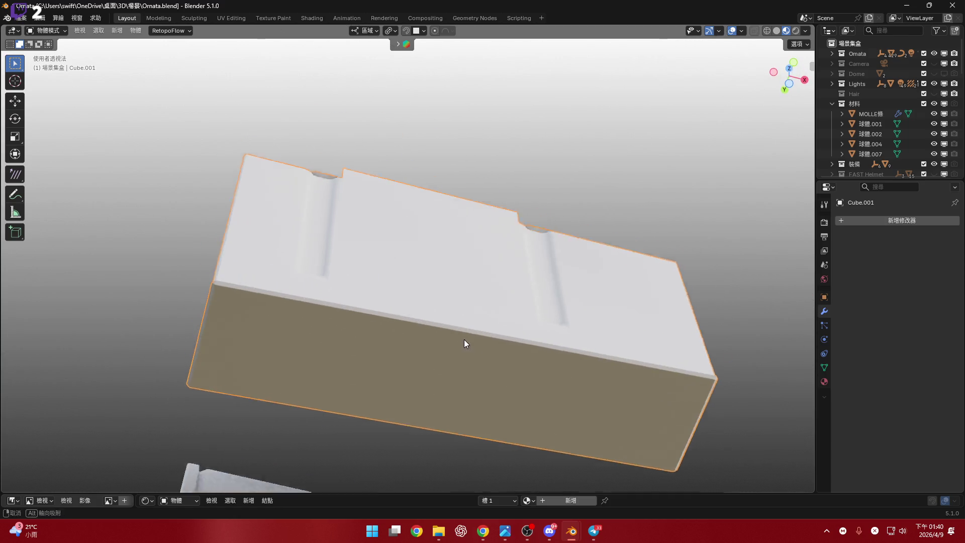
key(Tab)
Select the box's long side faces and snap the 3D cursor to them
mouse_move(467, 389)
middle_down()
mouse_move(466, 372)
mouse_move(289, 291)
middle_up()
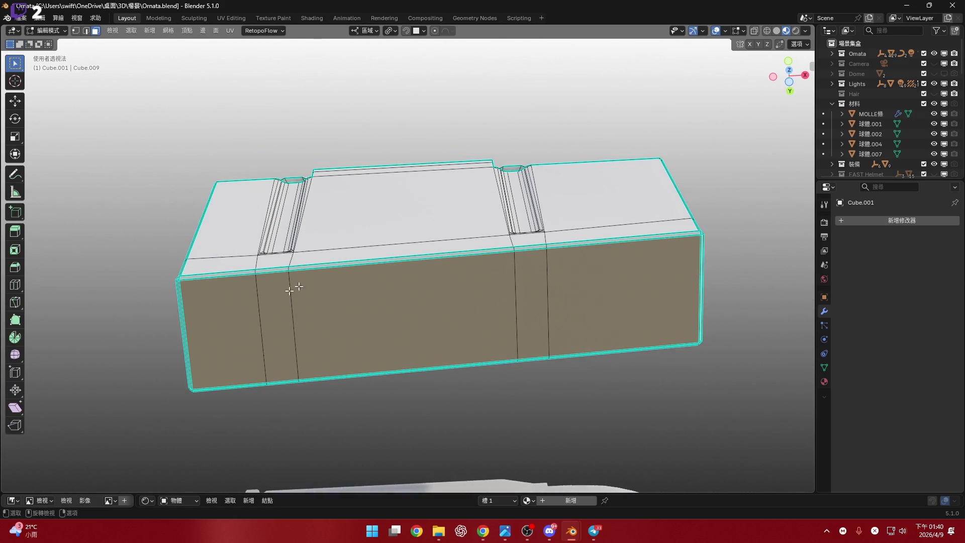
click(230, 327)
ctrl+click(613, 292)
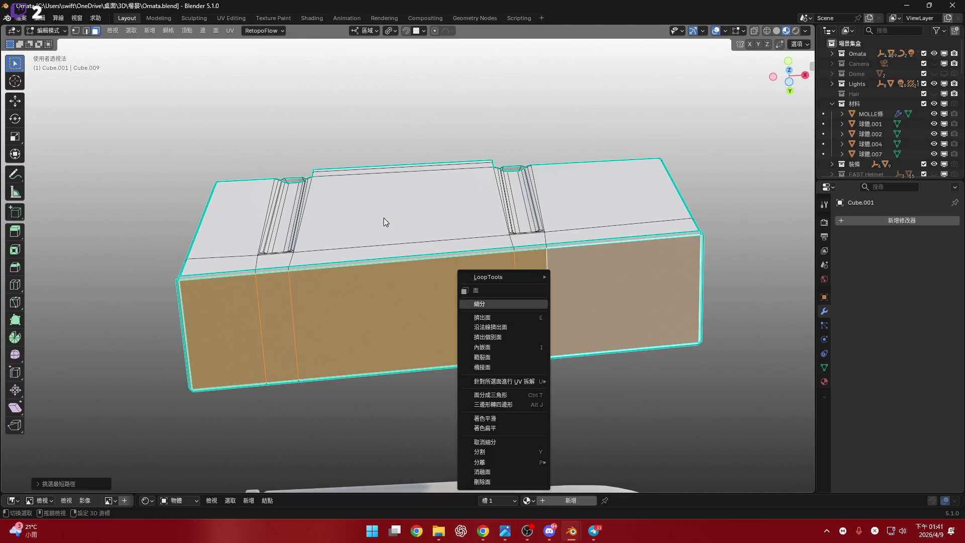
key(Escape)
key(z)
key(Escape)
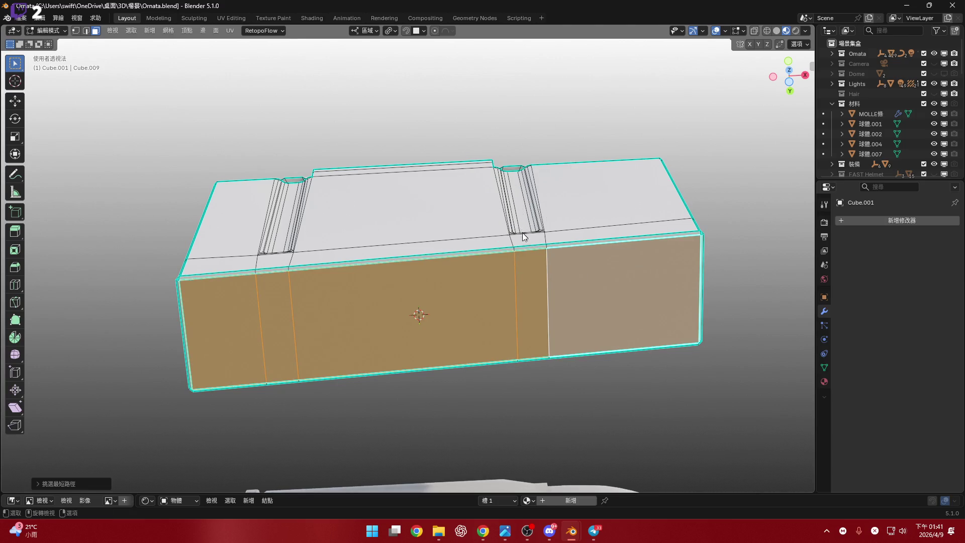
Set Cube.001's origin to the 3D cursor and view it from the front
key(Tab)
right_click(517, 226)
mouse_move(497, 82)
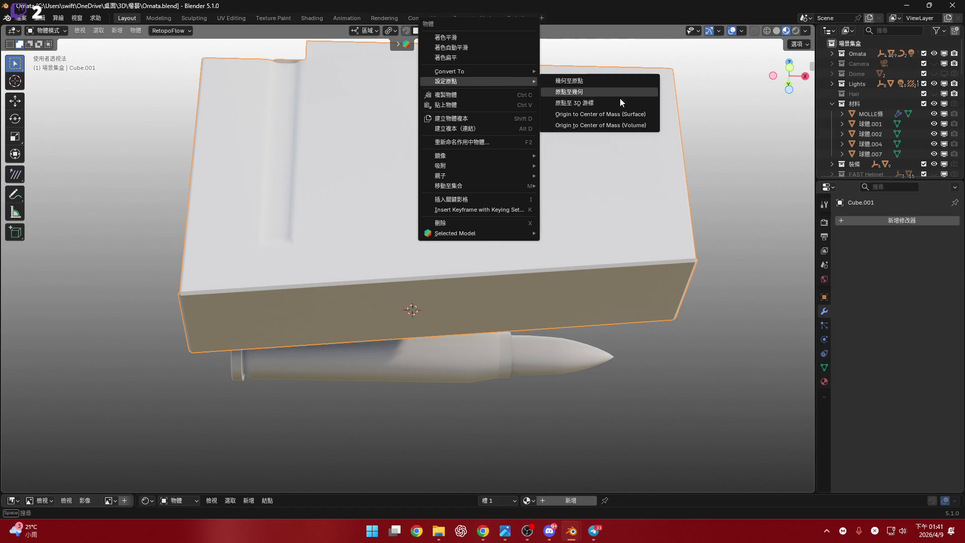
click(620, 101)
shift+middle_drag(502, 200, 508, 255)
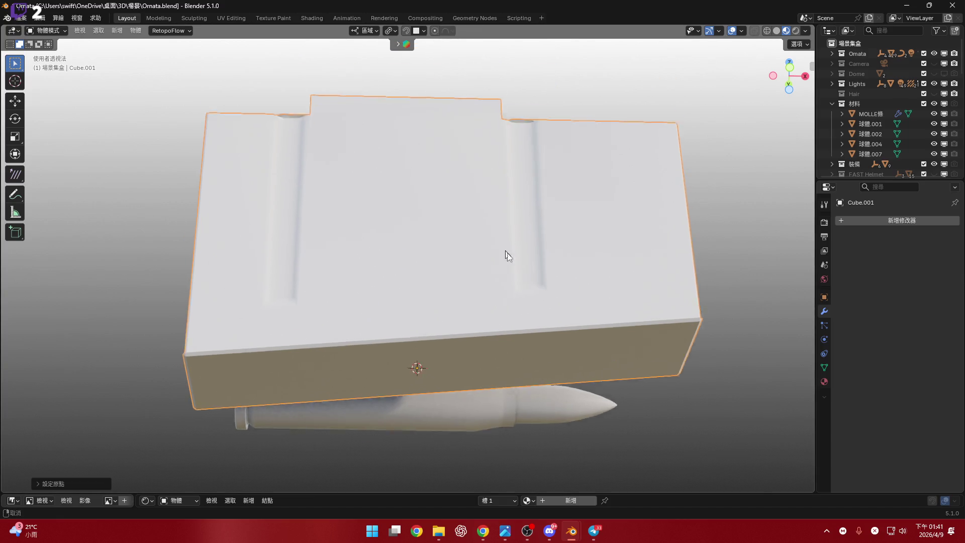
click(789, 67)
key(alt+Tab)
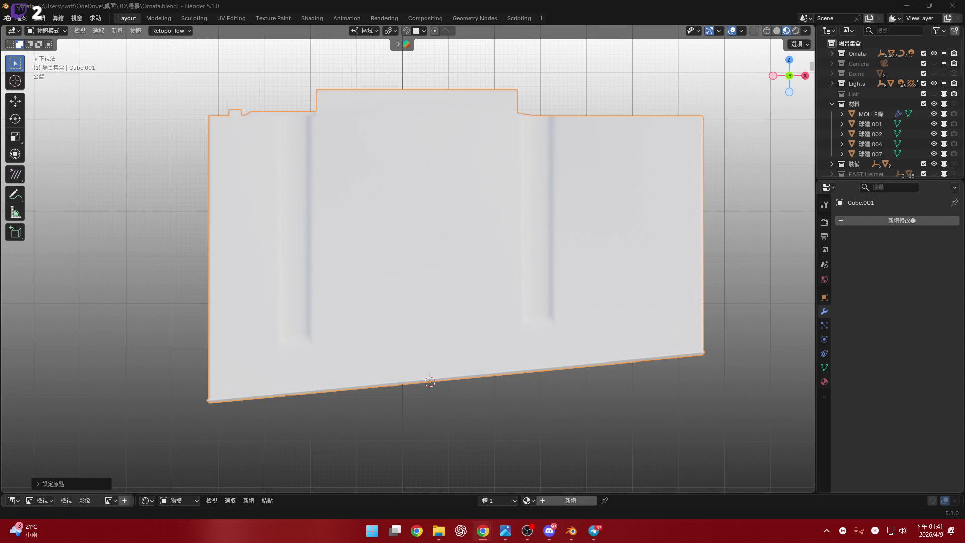
click(358, 236)
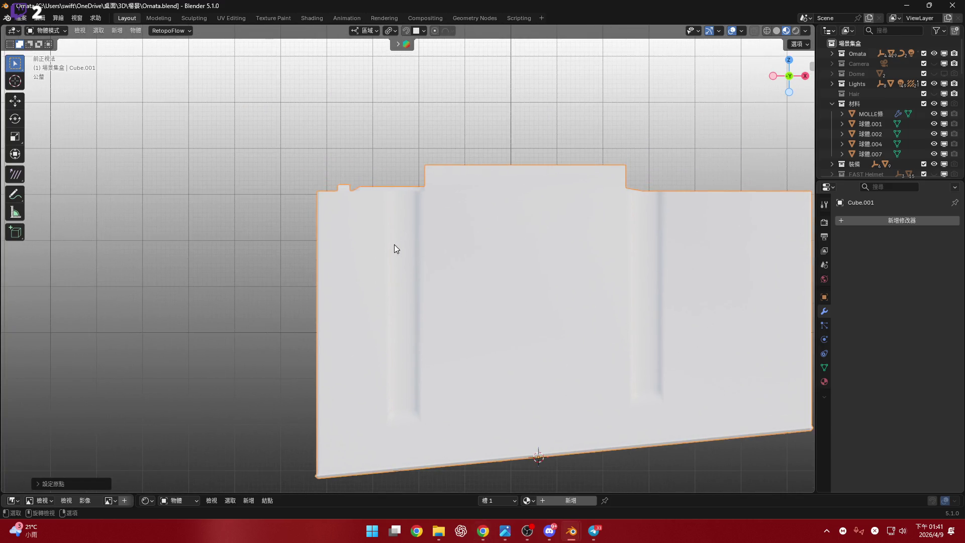
Switch to top view and pick the Measure tool
key(KP_7)
click(22, 195)
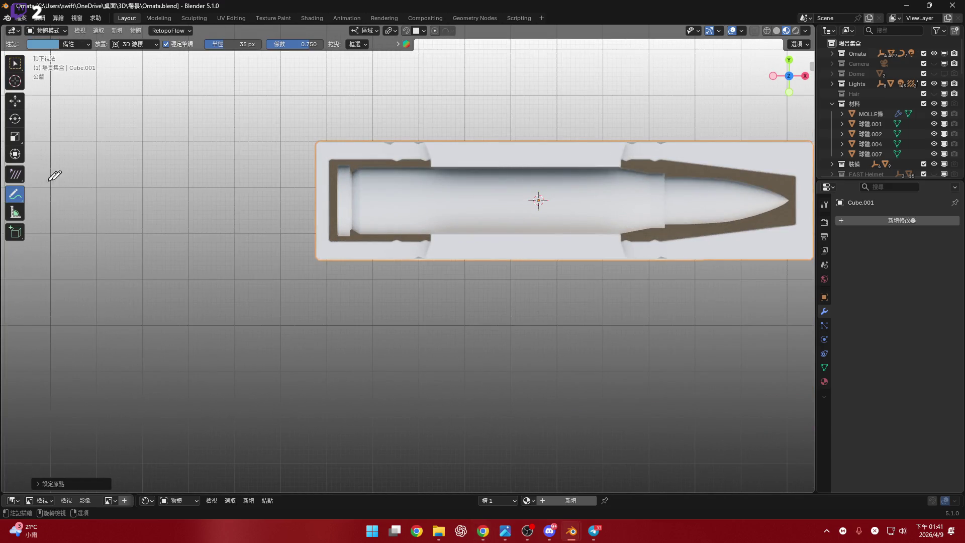
click(16, 63)
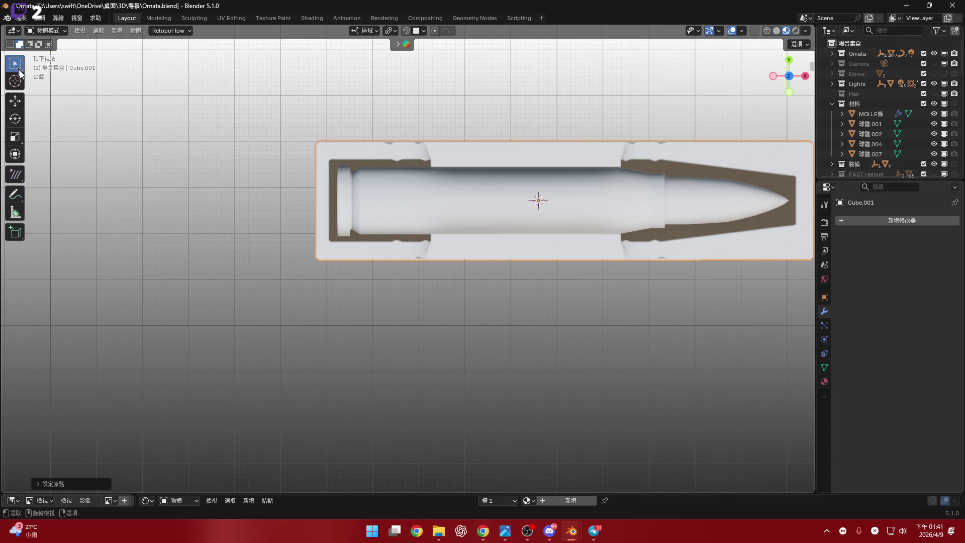
shift+middle_drag(268, 152, 282, 197)
click(14, 213)
scroll(347, 199, up, 3)
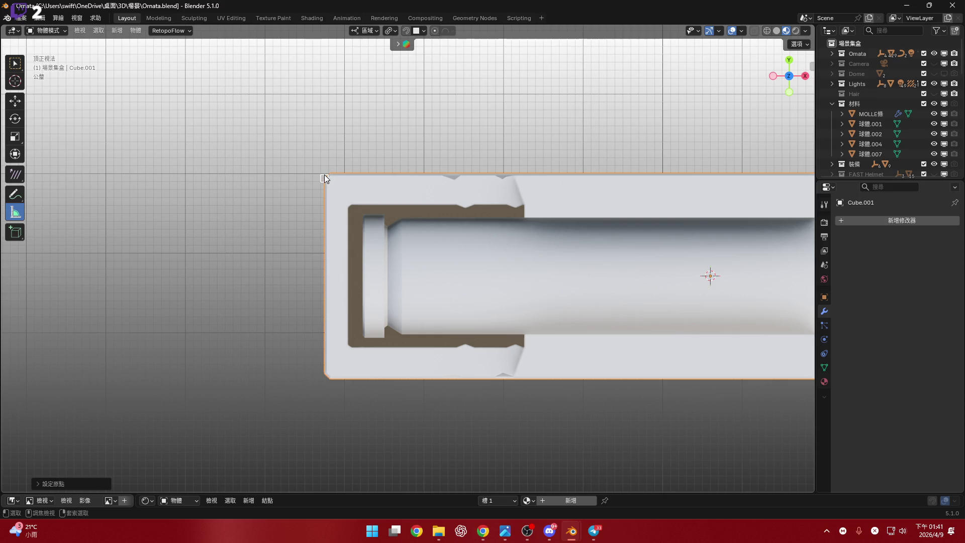
middle_drag(330, 174, 315, 200)
Measure across the box's end, reading 2.42968 cm
drag(319, 199, 592, 181)
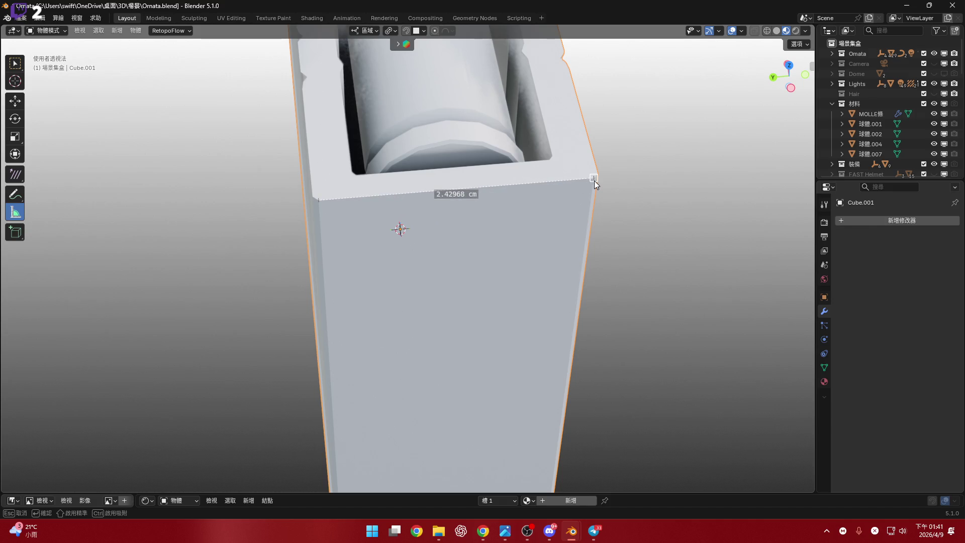
drag(595, 180, 595, 180)
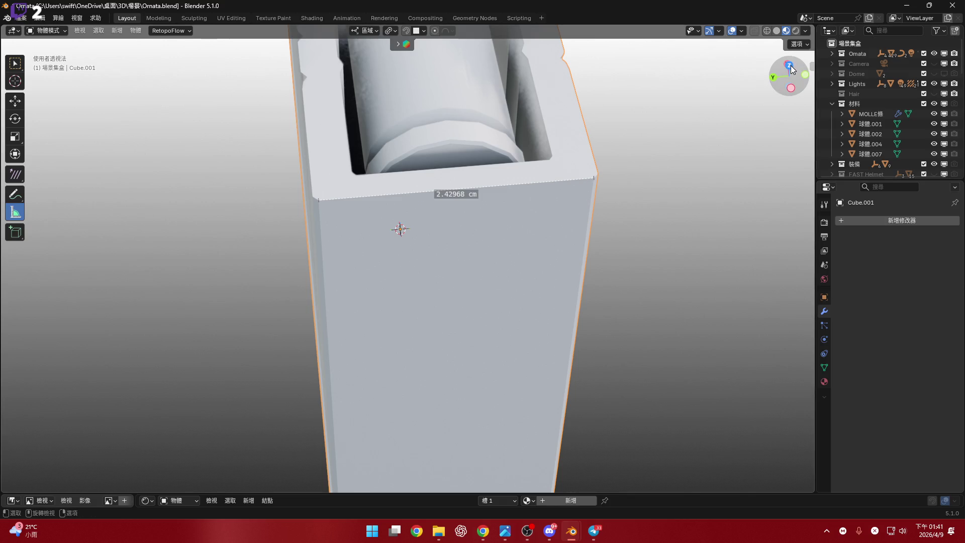
click(791, 65)
scroll(509, 294, up, 2)
scroll(421, 287, down, 2)
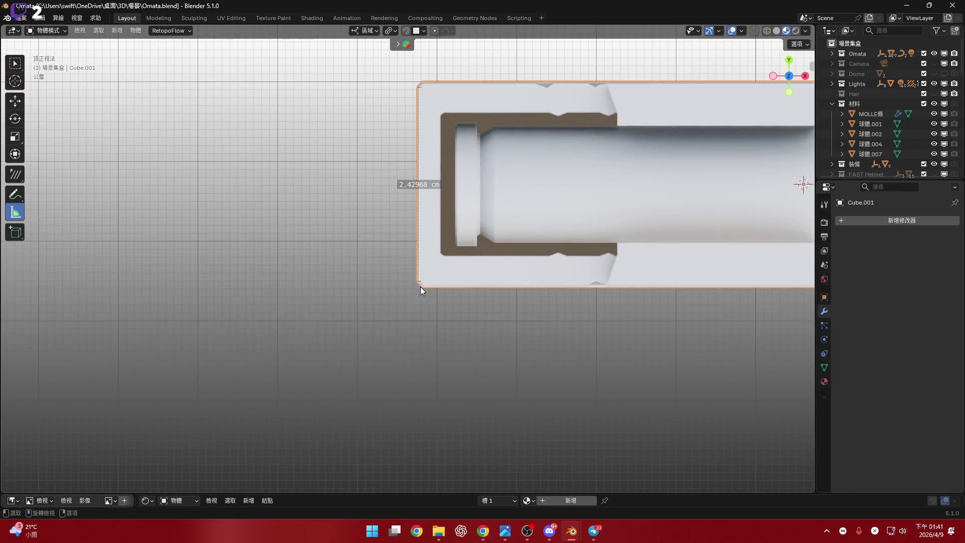
Measure a 7.6773 cm span from the box's corner, then delete the ruler and show Output Properties
drag(417, 280, 420, 487)
scroll(432, 384, down, 2)
scroll(409, 303, up, 2)
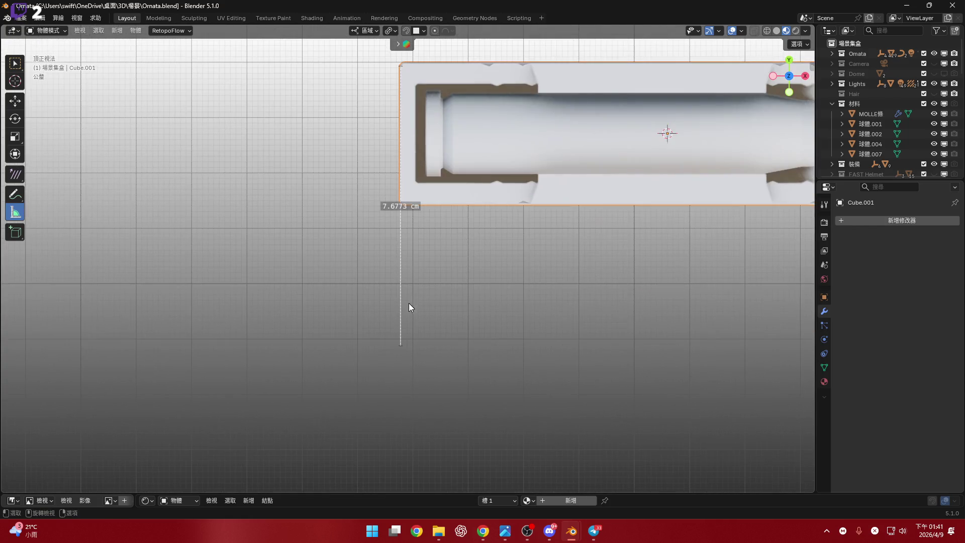
scroll(405, 322, down, 4)
mouse_move(405, 321)
shift+middle_down()
mouse_move(396, 309)
mouse_move(396, 350)
shift+middle_up()
scroll(396, 338, up, 1)
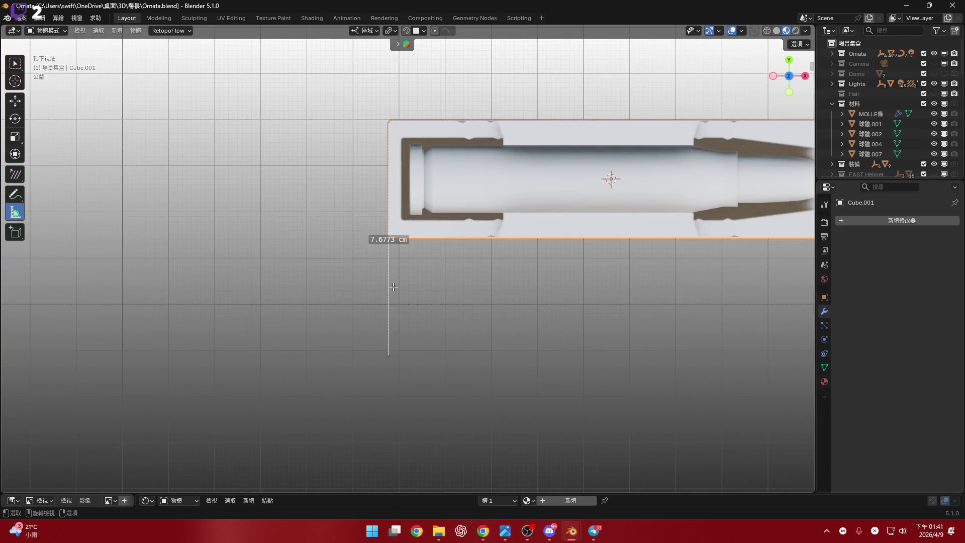
shift+middle_drag(392, 285, 392, 310)
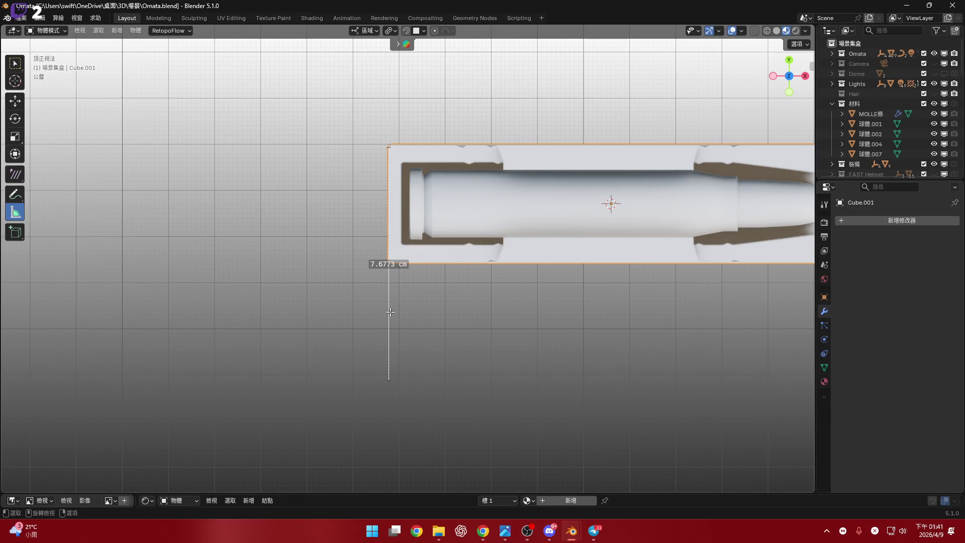
key(Delete)
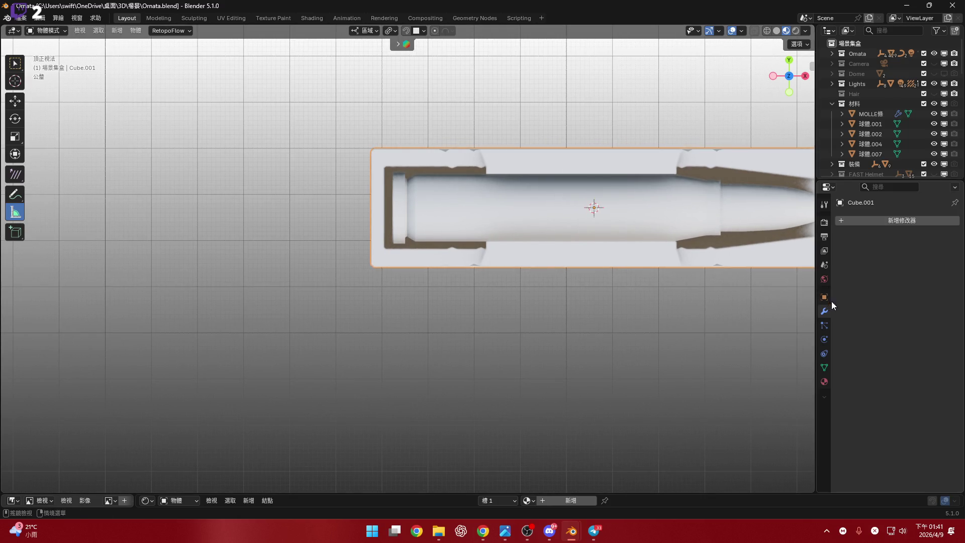
click(825, 237)
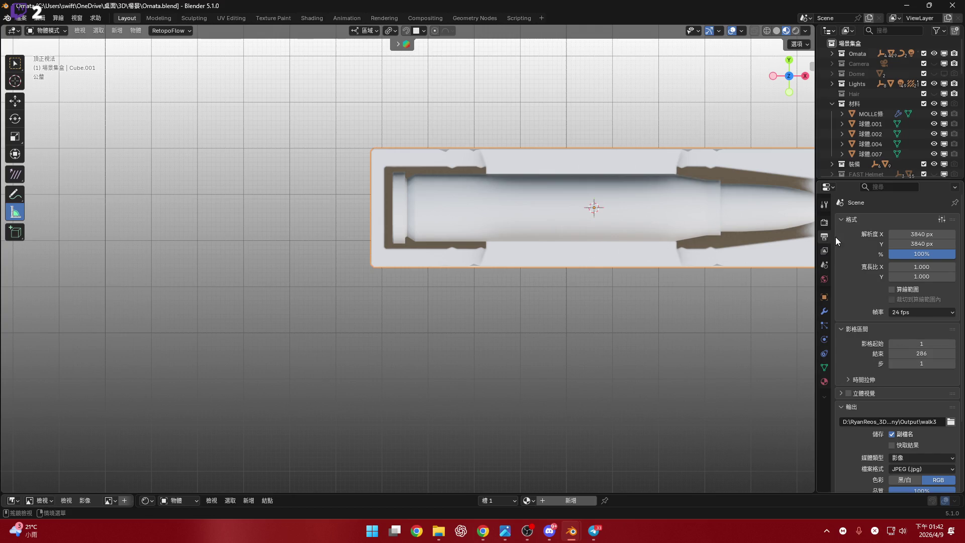
Go to the Scene properties' unit settings and open the Length unit choices
click(824, 205)
click(825, 229)
click(825, 263)
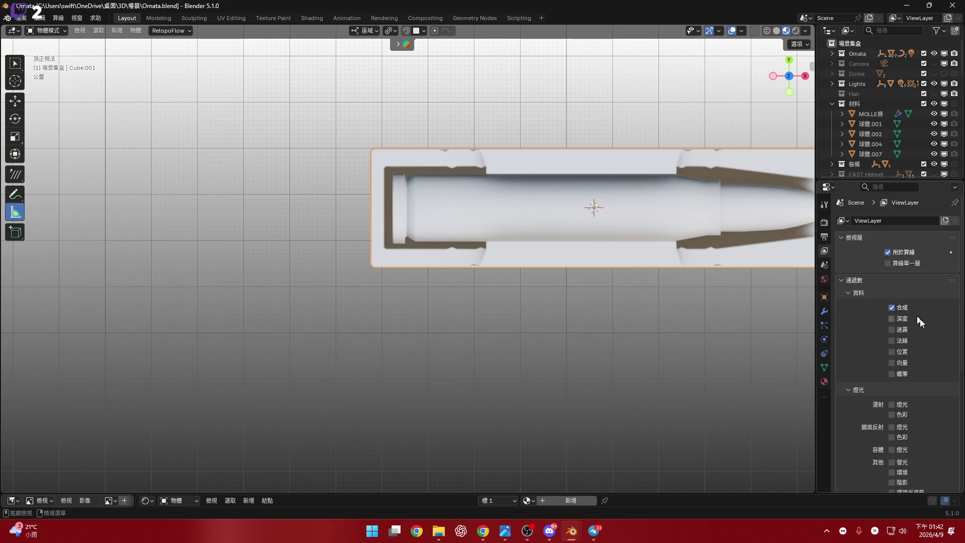
click(917, 357)
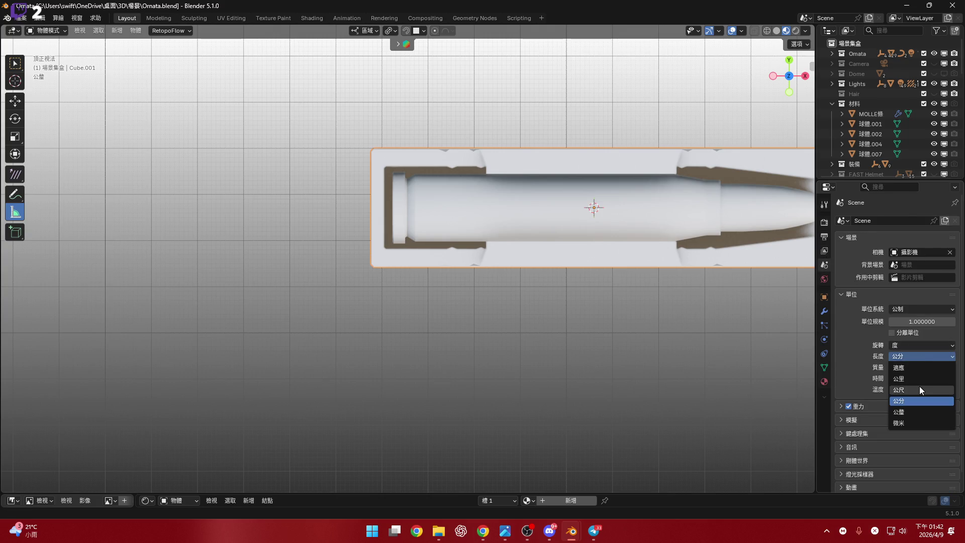
Measure the box end at about 62 mm, then lay a ruler across its thickness reading about 16 mm
shift+middle_drag(372, 258, 391, 268)
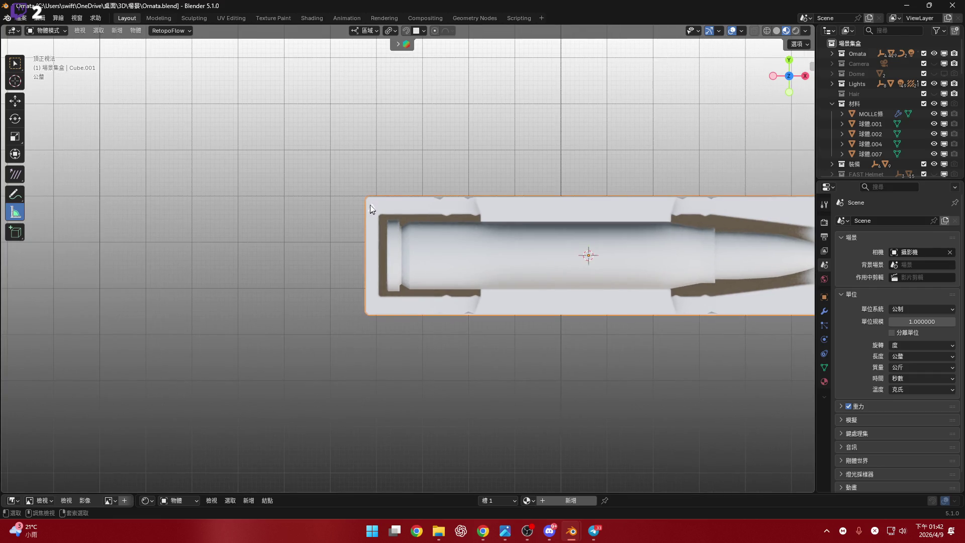
drag(367, 235, 370, 274)
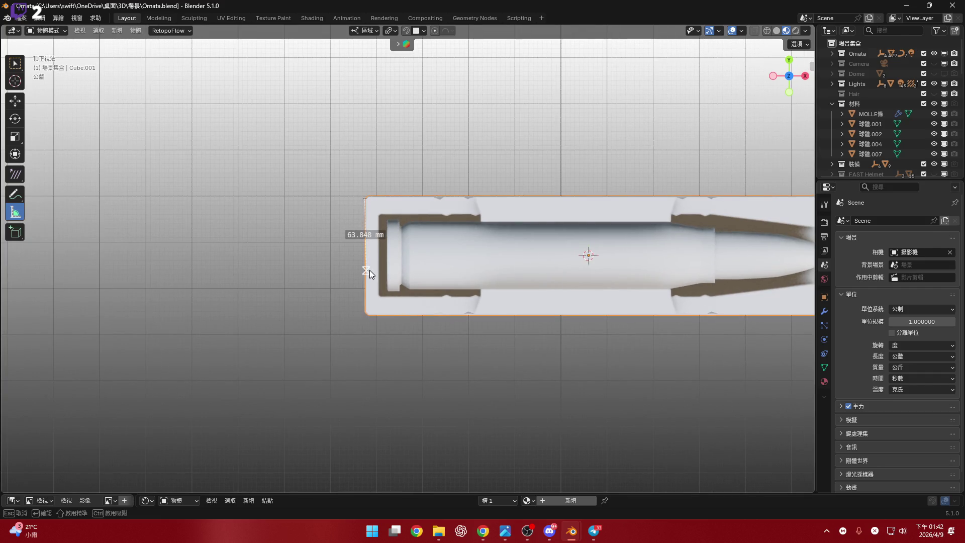
drag(367, 213, 366, 210)
middle_drag(367, 210, 445, 222)
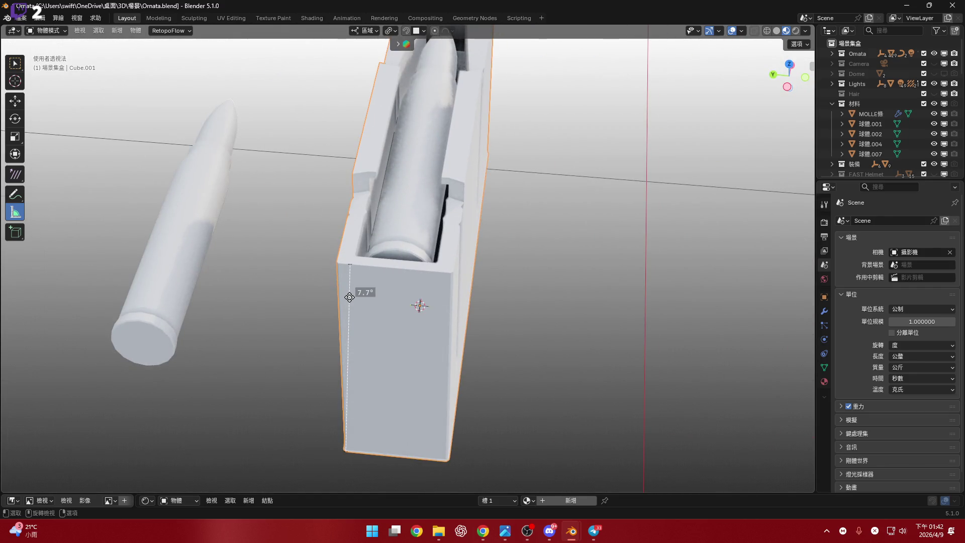
mouse_move(354, 267)
middle_down()
mouse_move(370, 247)
mouse_move(333, 255)
middle_up()
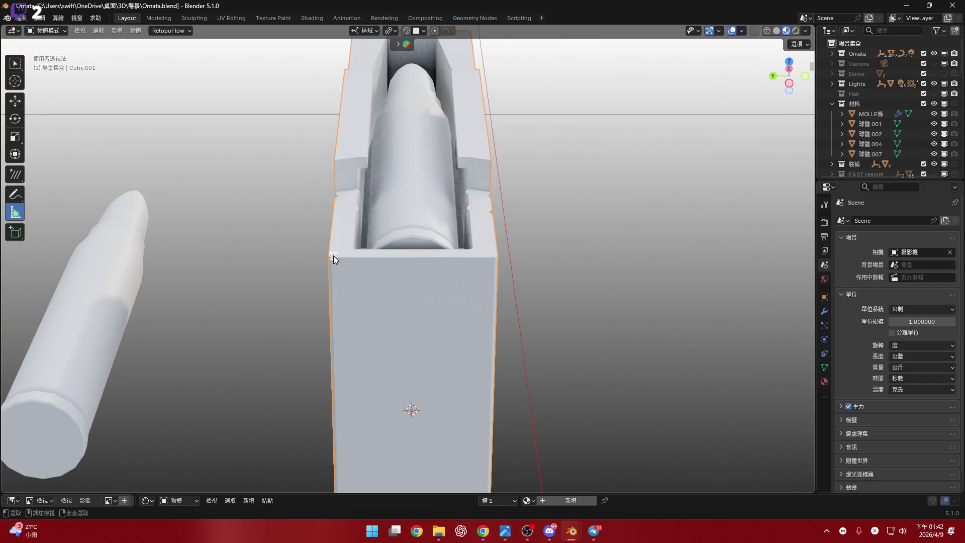
mouse_move(332, 257)
mouse_down()
mouse_move(478, 257)
mouse_move(426, 260)
mouse_move(439, 260)
mouse_up()
mouse_move(514, 297)
middle_down()
mouse_move(414, 309)
mouse_move(459, 318)
mouse_move(722, 125)
middle_up()
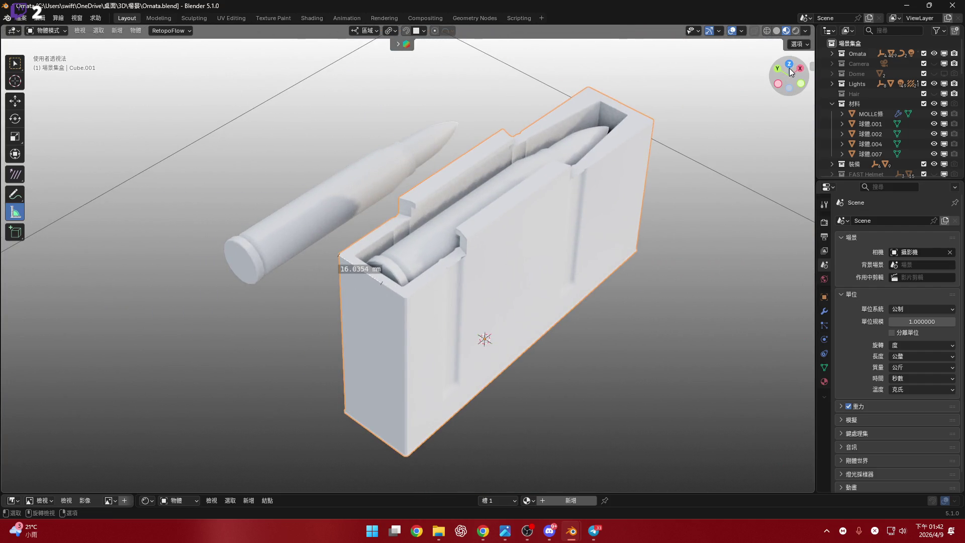
In the N-panel Transform section, set Cube.001's X dimension to 16 mm
click(789, 65)
scroll(394, 294, up, 3)
key(n)
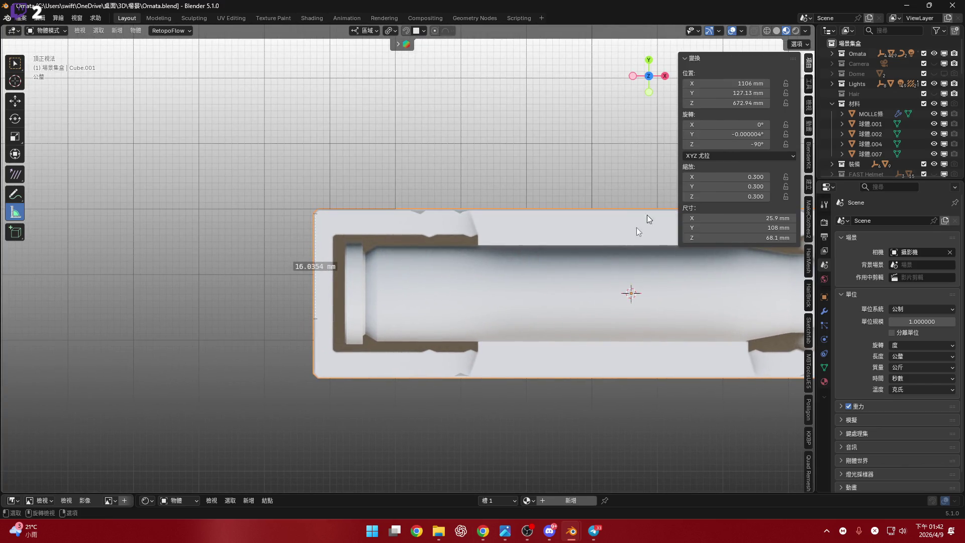
ctrl+scroll(613, 216, right, 3)
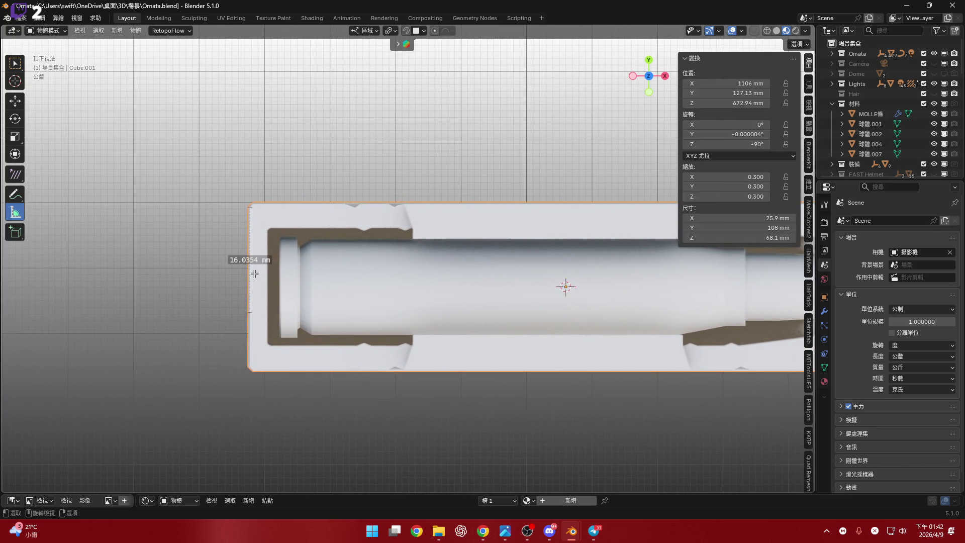
drag(255, 273, 251, 272)
key(ctrl+z)
scroll(653, 242, down, 2)
ctrl+scroll(586, 245, right, 3)
mouse_move(763, 228)
mouse_down()
mouse_move(714, 228)
mouse_move(815, 228)
mouse_move(724, 218)
mouse_move(745, 218)
mouse_up()
text(16)
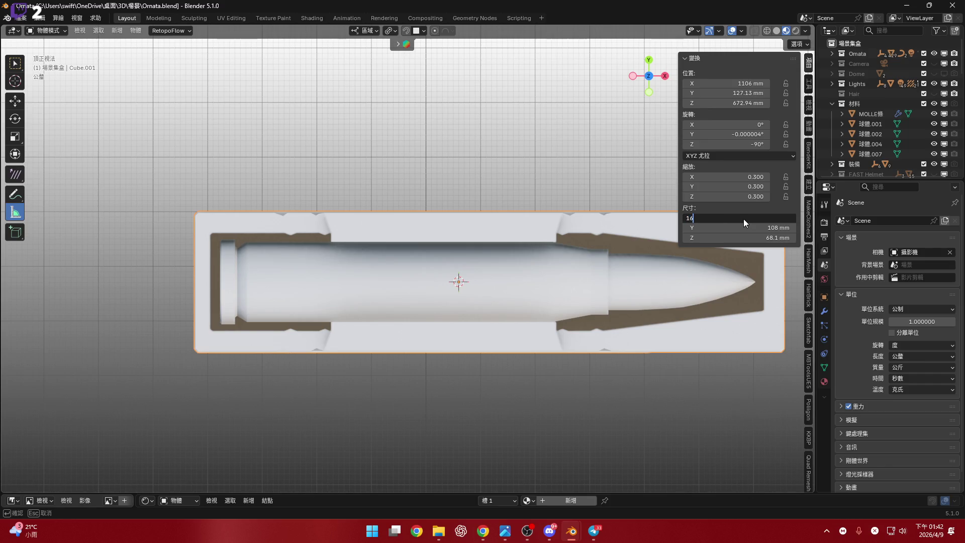
key(Return)
Orbit around the resized box and frame it in the view
mouse_move(289, 255)
shift+middle_down()
mouse_move(313, 238)
mouse_move(350, 249)
shift+middle_up()
scroll(349, 248, up, 2)
mouse_move(250, 250)
shift+middle_down()
mouse_move(366, 201)
mouse_move(375, 160)
shift+middle_up()
scroll(434, 212, down, 5)
mouse_move(434, 213)
middle_down()
mouse_move(364, 165)
mouse_move(400, 184)
middle_up()
scroll(400, 185, down, 4)
middle_drag(349, 237, 548, 340)
key(KP_Decimal)
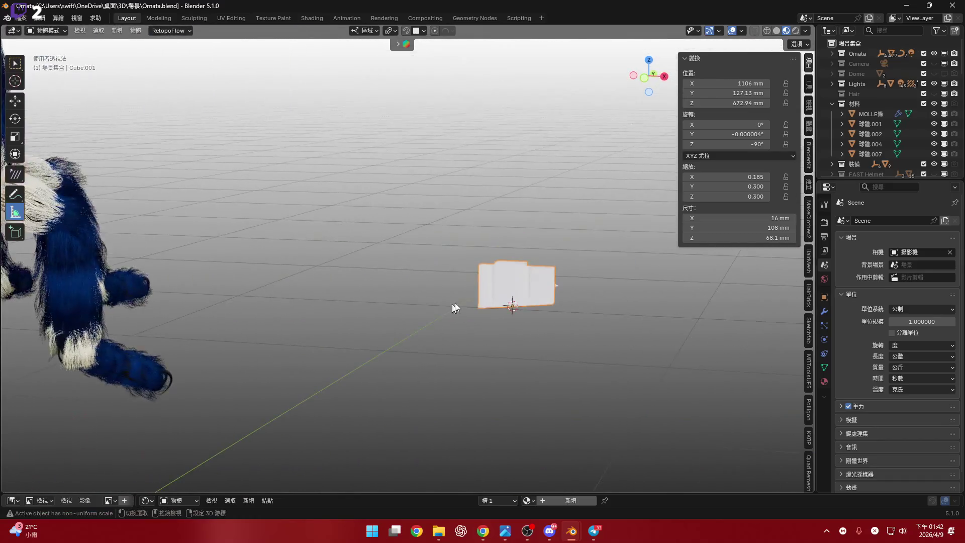
Switch to the front orthographic view and centre the box
mouse_move(491, 282)
middle_down()
mouse_move(521, 269)
mouse_move(475, 294)
middle_up()
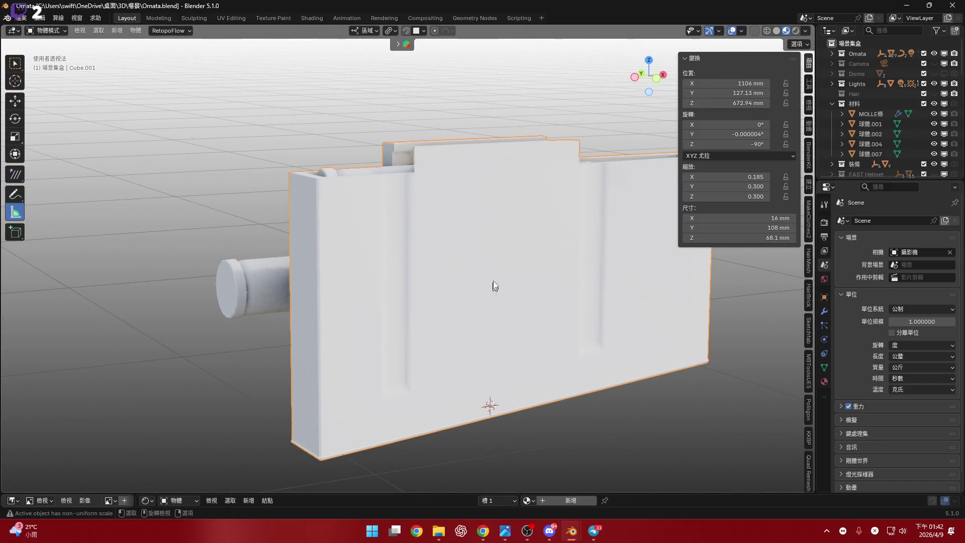
mouse_move(514, 252)
middle_down()
mouse_move(481, 248)
mouse_move(553, 227)
middle_up()
scroll(553, 227, down, 3)
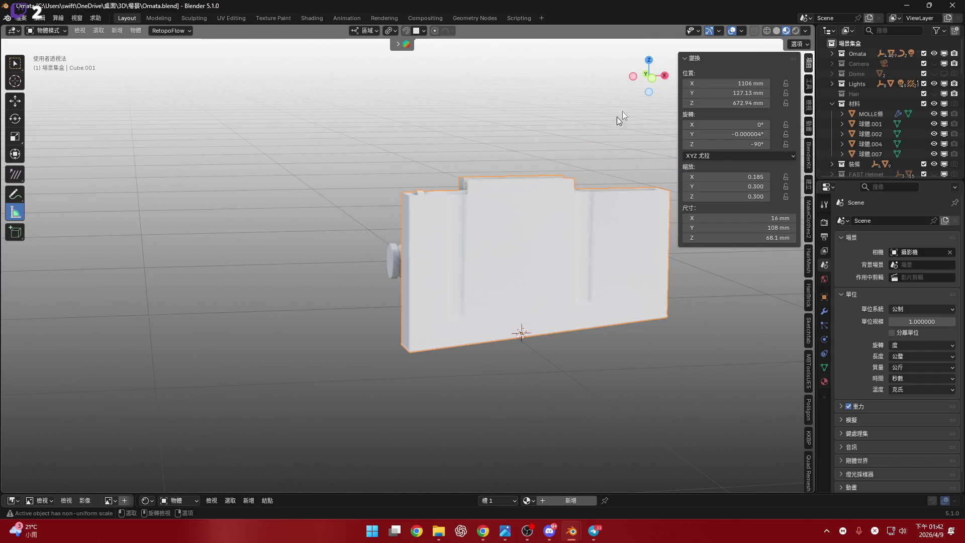
click(653, 82)
scroll(446, 247, up, 5)
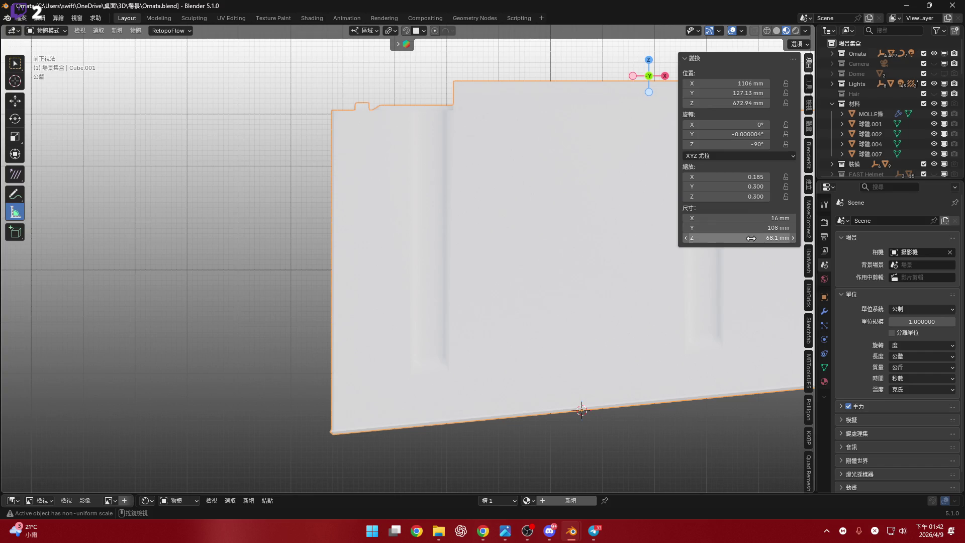
shift+middle_drag(551, 249, 395, 249)
scroll(394, 249, down, 2)
scroll(372, 246, up, 1)
shift+middle_drag(311, 260, 382, 256)
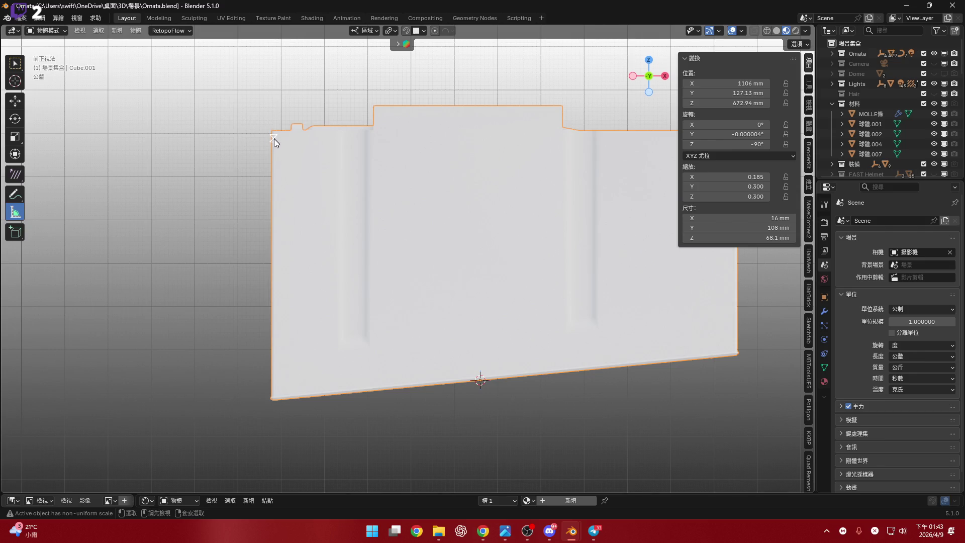
Measure the box's height from its top-left corner to the bottom corner, reading 63.85 mm
drag(274, 132, 276, 486)
scroll(307, 392, down, 3)
shift+middle_drag(334, 309, 345, 270)
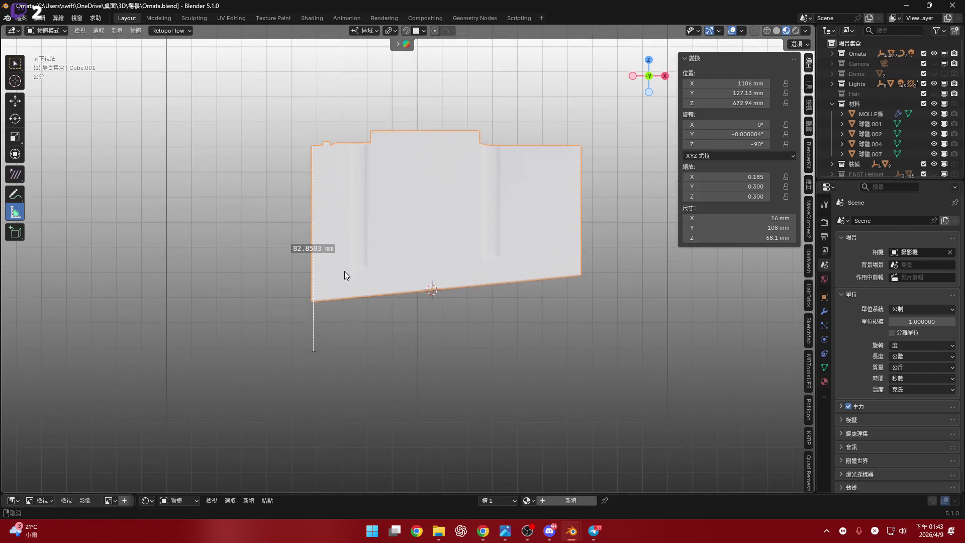
scroll(306, 327, up, 3)
shift+scroll(290, 399, up, 2)
drag(296, 418, 292, 331)
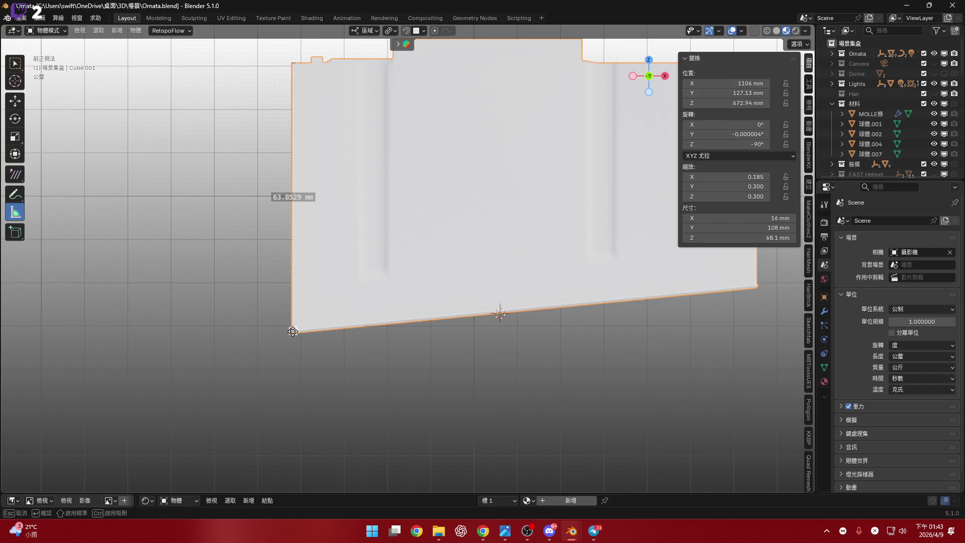
drag(292, 331, 292, 331)
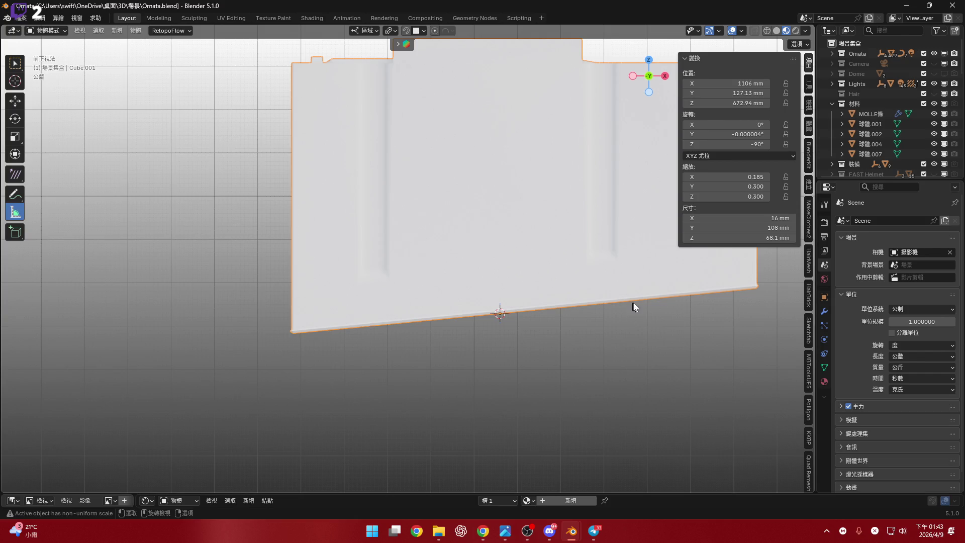
Try changing the Z dimension and scaling along Z, cancelling both to keep 68.1 mm
shift+middle_drag(634, 307, 591, 308)
mouse_move(739, 237)
mouse_down()
mouse_move(769, 238)
mouse_move(714, 235)
mouse_move(781, 234)
mouse_up()
key(Escape)
scroll(501, 270, down, 2)
key(Escape)
shift+middle_drag(494, 249, 442, 268)
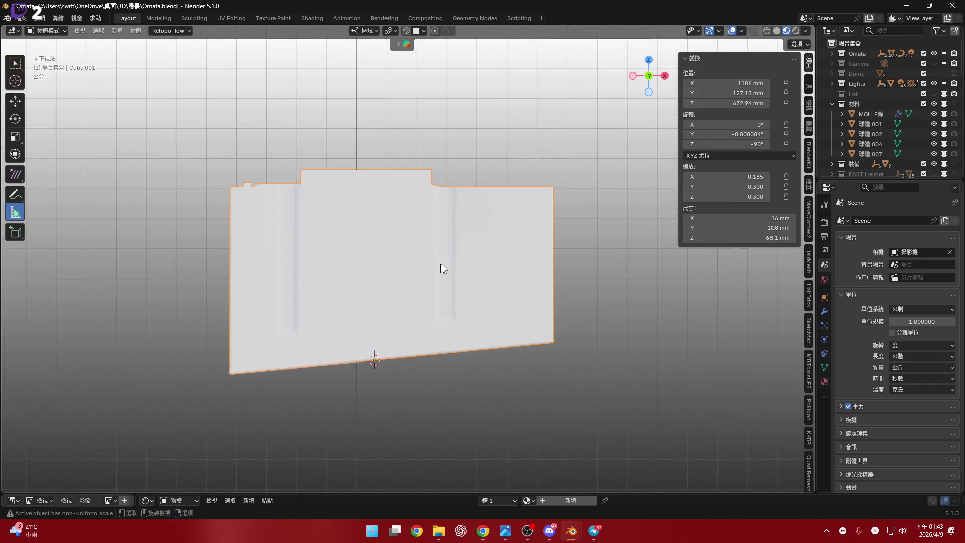
scroll(442, 268, down, 3)
key(s)
key(z)
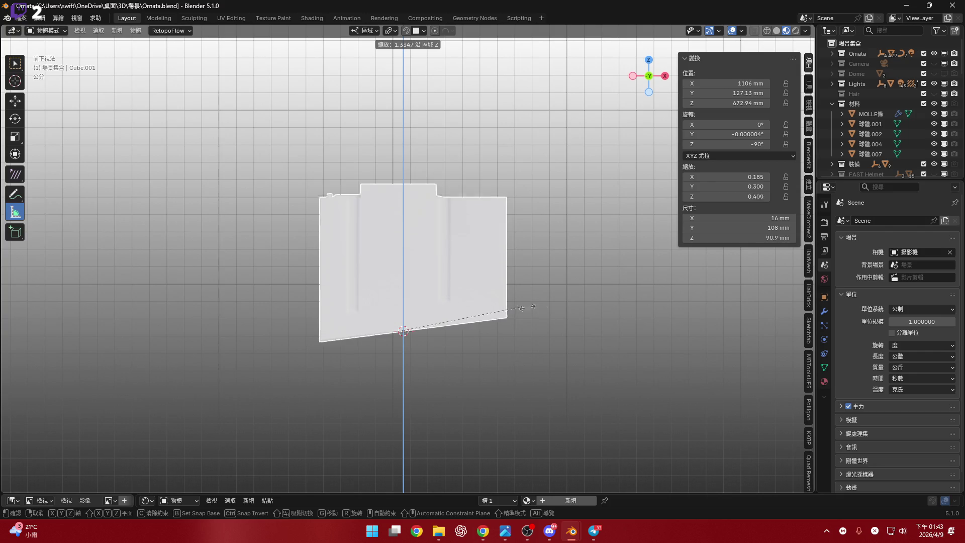
key(Escape)
scroll(442, 279, up, 3)
mouse_move(448, 233)
middle_down()
mouse_move(458, 280)
mouse_move(511, 316)
mouse_move(489, 296)
mouse_move(472, 243)
mouse_move(439, 266)
mouse_move(467, 264)
middle_up()
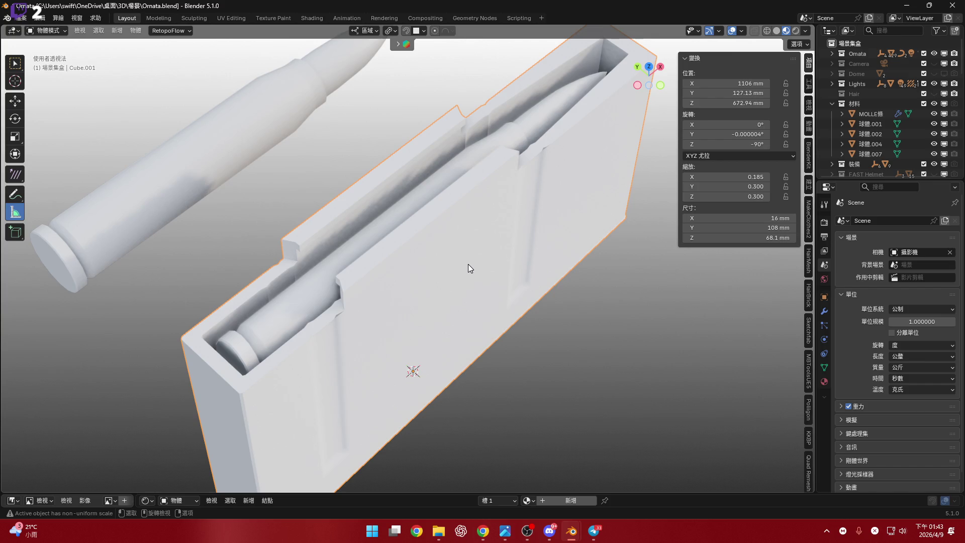
In Edit Mode, select the linked bullet part inside the box mesh and delete its vertices
mouse_move(352, 216)
middle_down()
mouse_move(379, 302)
mouse_move(437, 231)
mouse_move(303, 236)
mouse_move(227, 210)
mouse_move(313, 285)
middle_up()
scroll(312, 285, down, 5)
scroll(312, 285, up, 8)
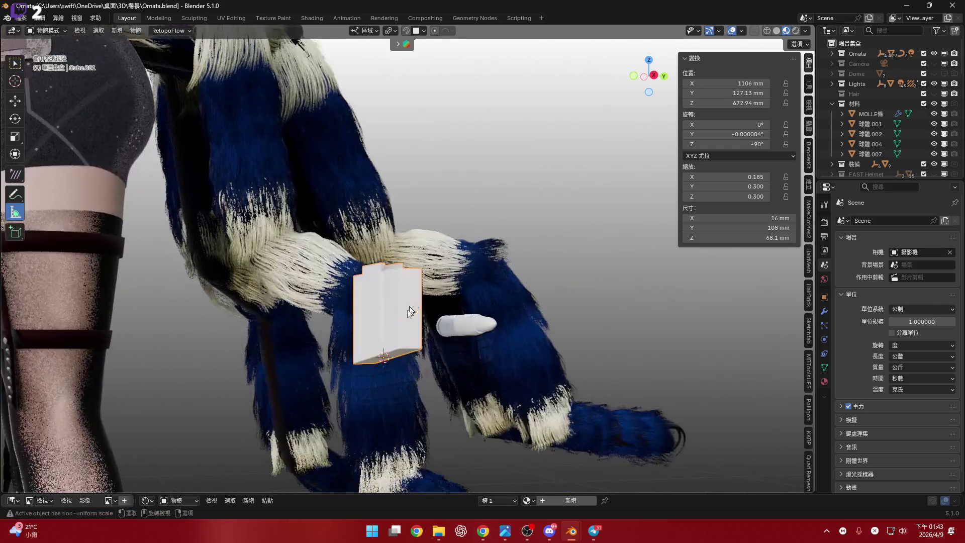
scroll(410, 310, up, 4)
mouse_move(410, 311)
middle_down()
mouse_move(362, 312)
mouse_move(416, 299)
mouse_move(533, 302)
middle_up()
mouse_move(620, 129)
middle_down()
mouse_move(453, 246)
mouse_move(457, 254)
mouse_move(436, 279)
mouse_move(329, 273)
middle_up()
scroll(442, 263, up, 4)
key(Tab)
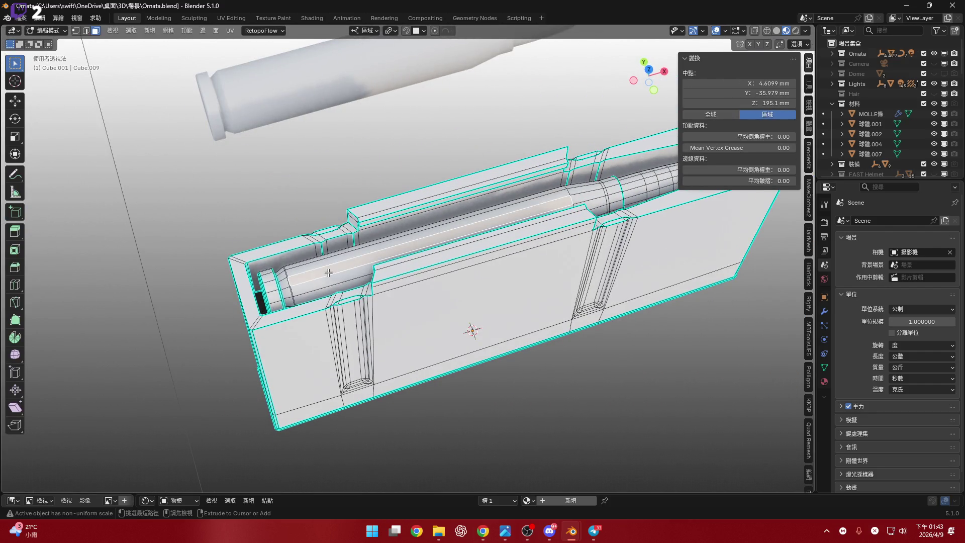
key(l)
key(x)
click(328, 273)
Check the emptied slot, return to Object Mode and switch to the front view
mouse_move(453, 290)
middle_down()
mouse_move(457, 323)
mouse_move(451, 254)
middle_up()
key(Tab)
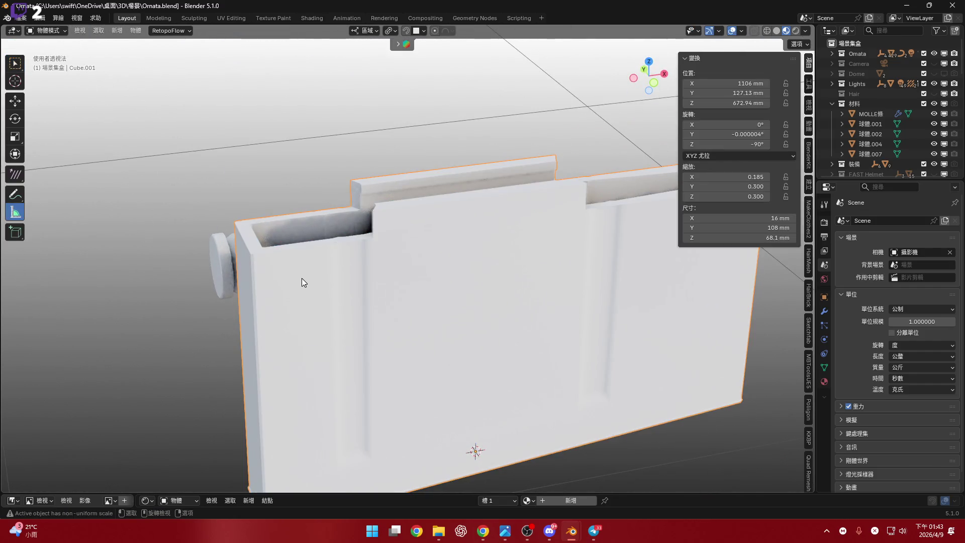
mouse_move(567, 259)
middle_down()
mouse_move(520, 219)
mouse_move(603, 151)
middle_up()
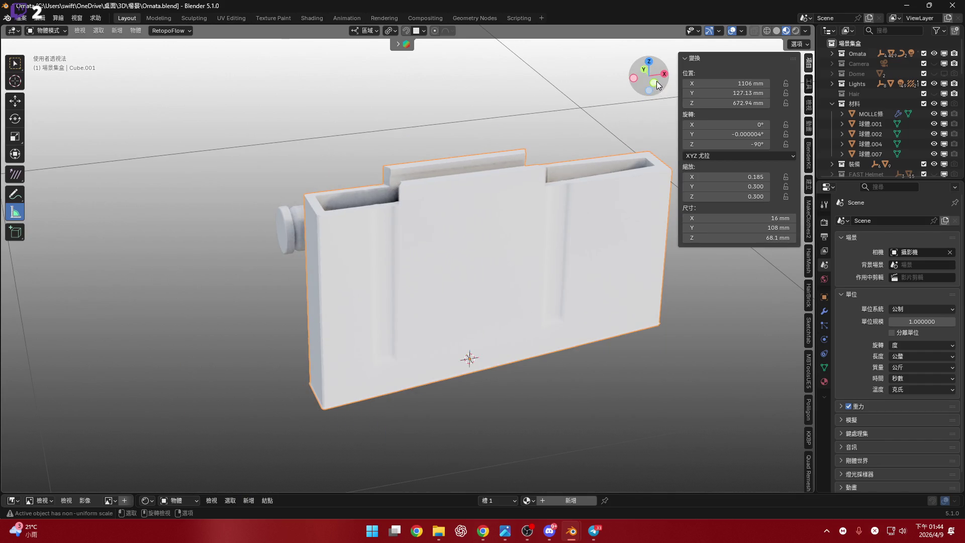
click(656, 80)
mouse_move(441, 161)
shift+middle_down()
mouse_move(407, 183)
mouse_move(353, 183)
shift+middle_up()
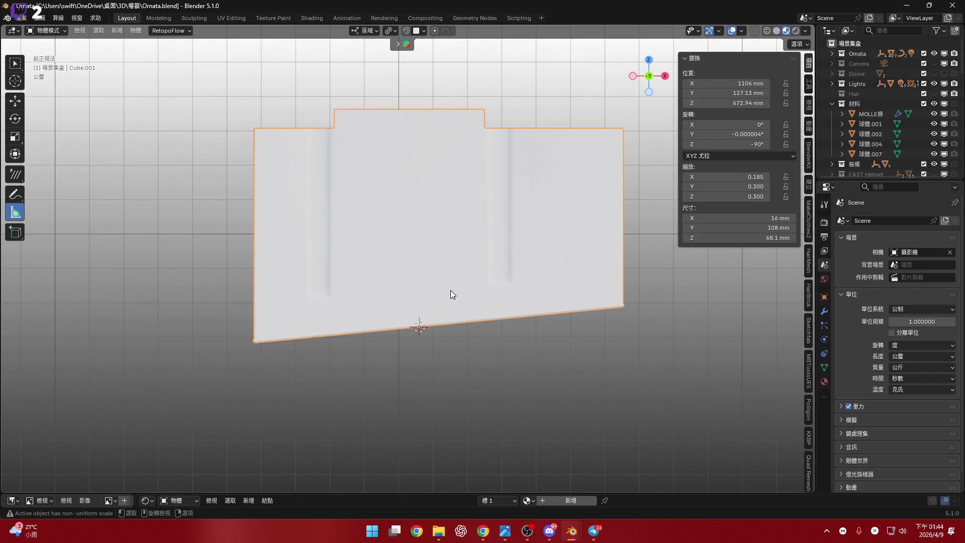
Inspect the cube's mesh in see-through Edit Mode, then try a vertical scale and cancel it
key(Tab)
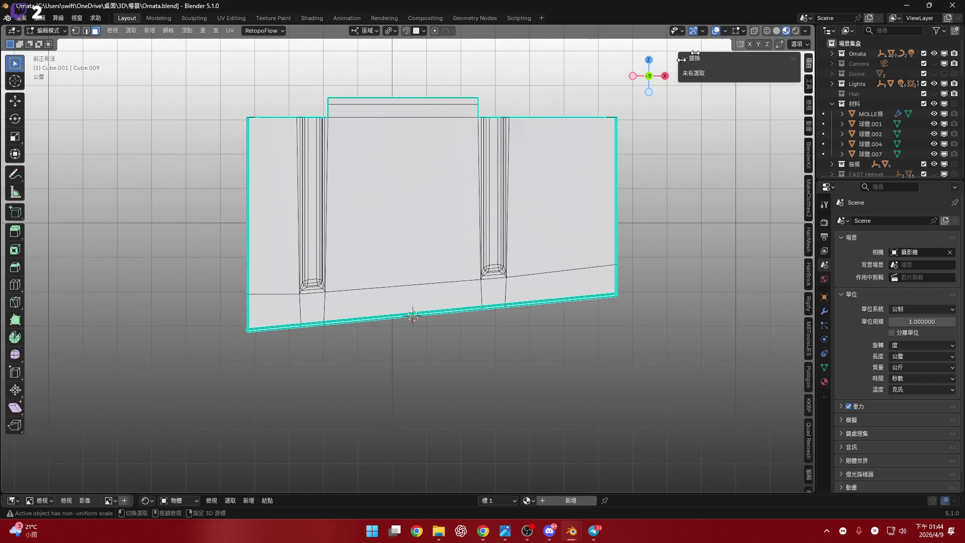
key(alt+z)
drag(179, 392, 549, 302)
shift+middle_drag(460, 268, 456, 249)
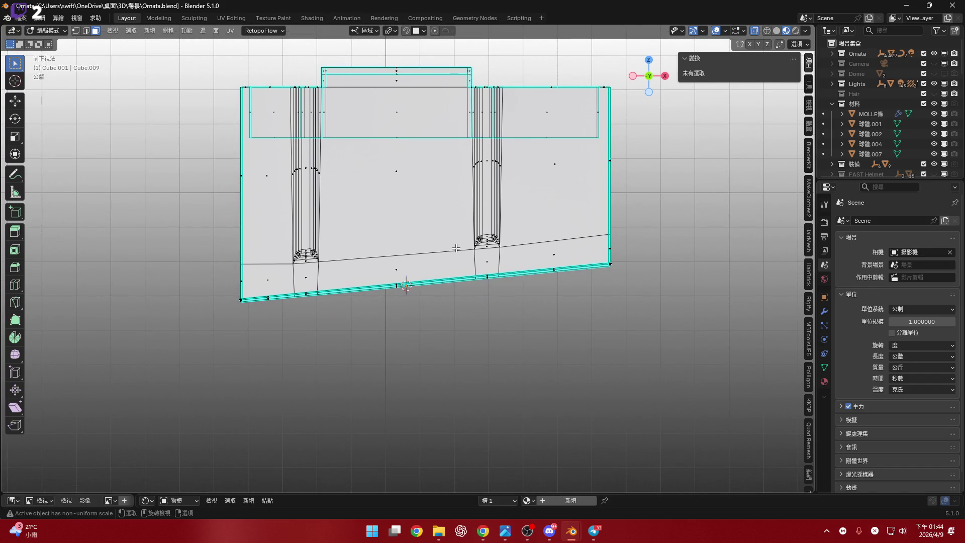
mouse_move(476, 142)
shift+middle_down()
mouse_move(486, 226)
mouse_move(469, 202)
shift+middle_up()
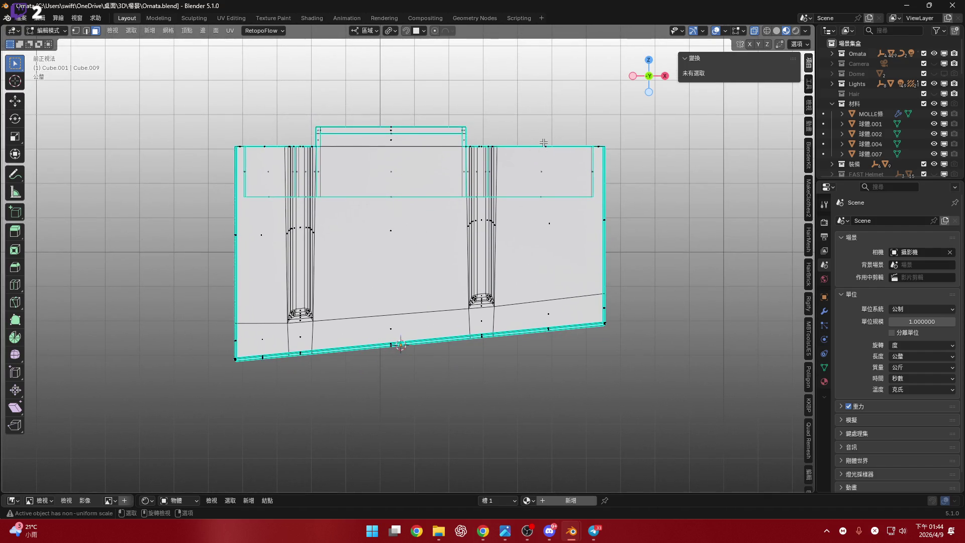
key(Tab)
key(alt+z)
key(s)
key(z)
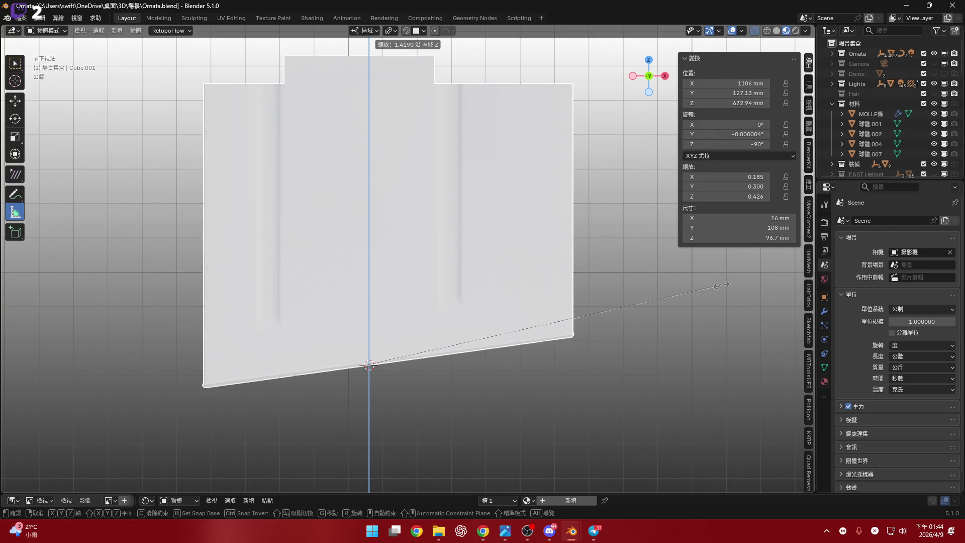
key(Escape)
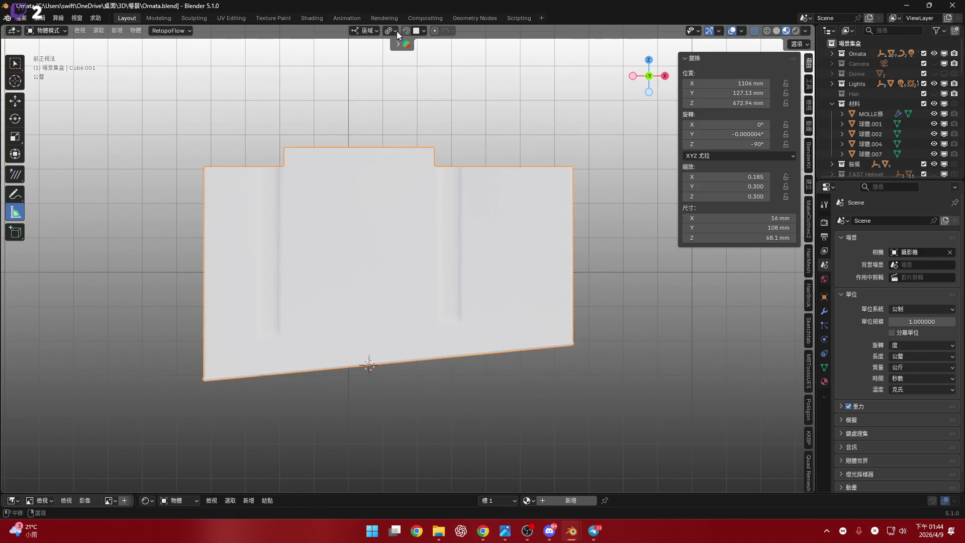
Switch to a different pivot point and retry scaling the cube, cancelling back to its original size
click(396, 31)
click(425, 90)
key(s)
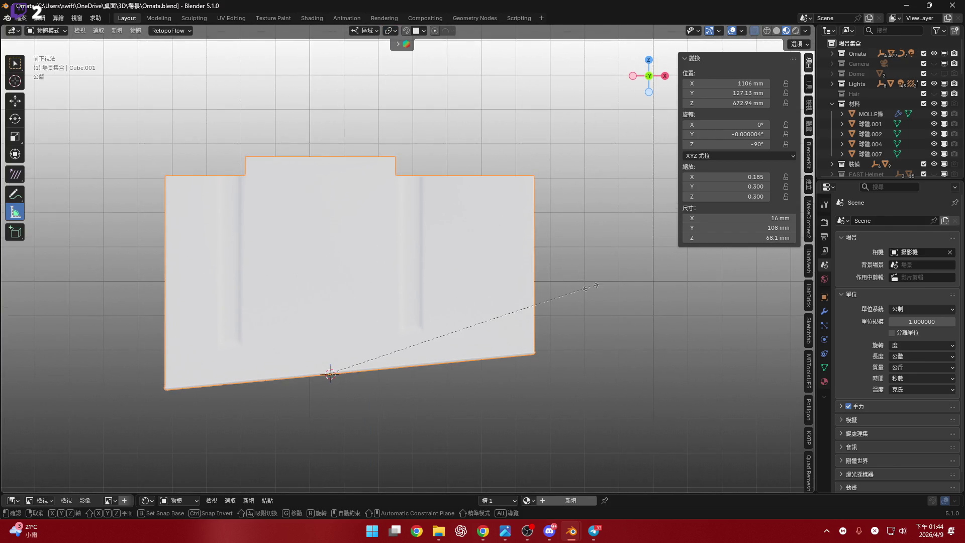
key(z)
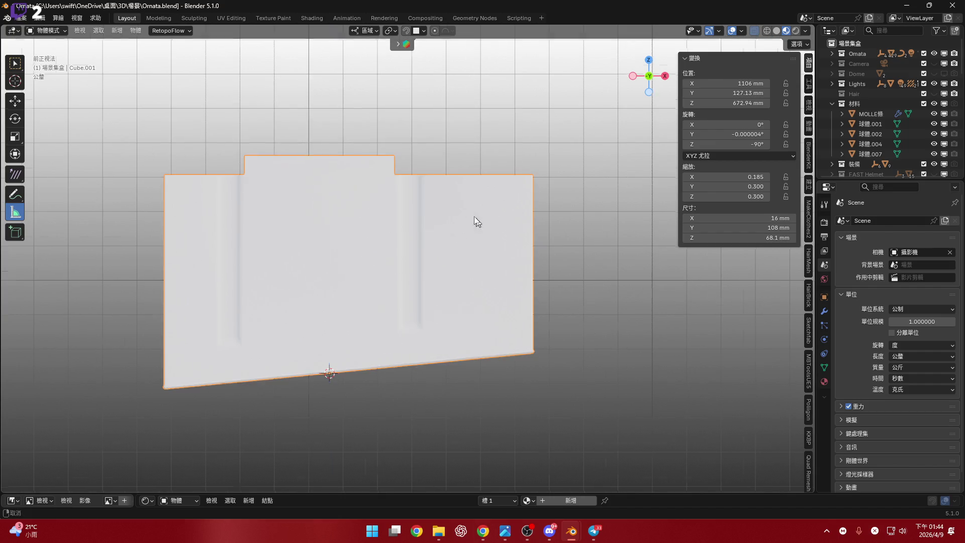
scroll(475, 216, down, 3)
key(z)
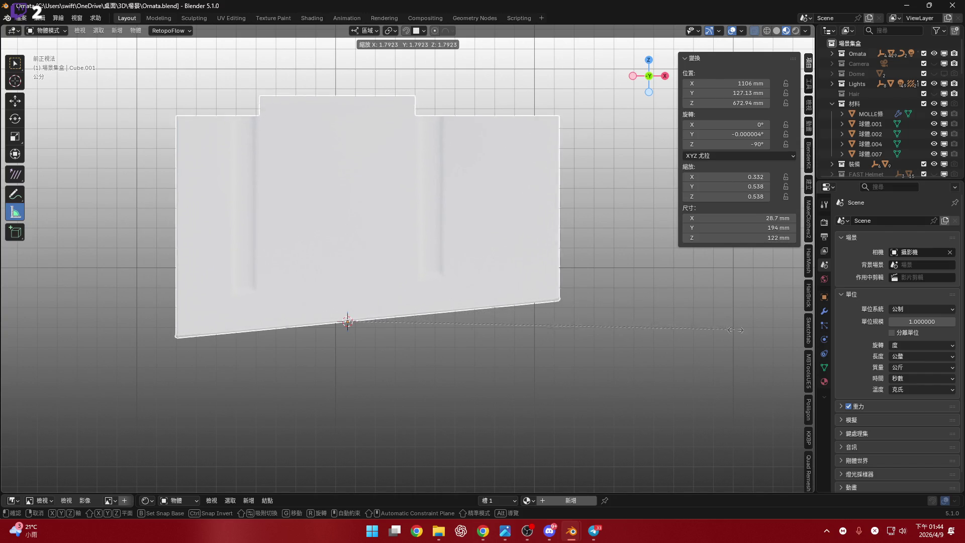
right_click(472, 262)
Set the cube's origin to its geometry and test a vertical scale, then cancel it
right_click(476, 260)
mouse_move(476, 261)
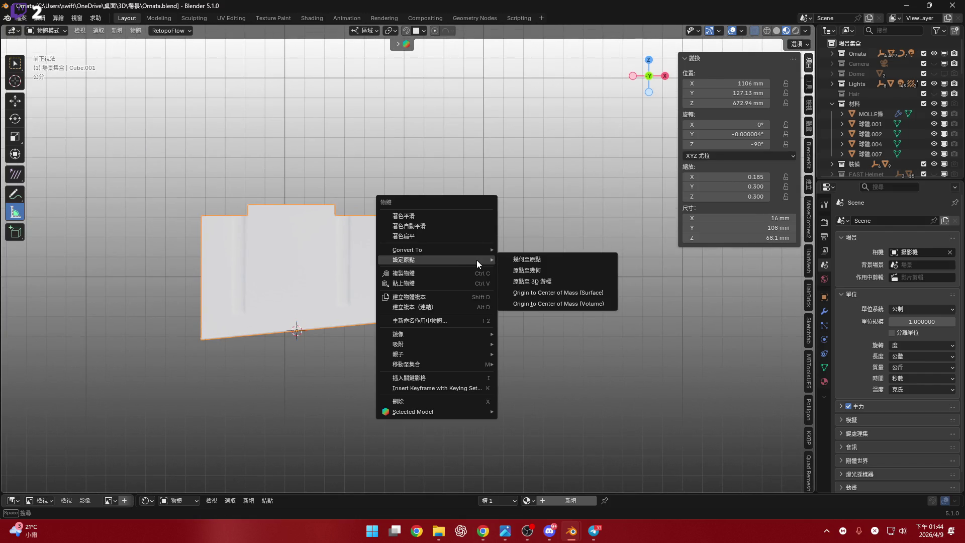
click(511, 292)
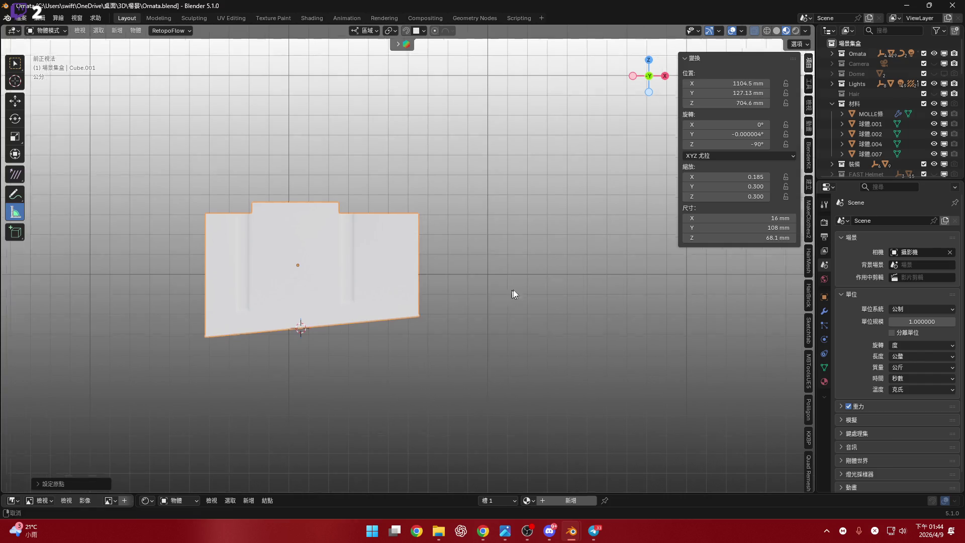
key(s)
key(z)
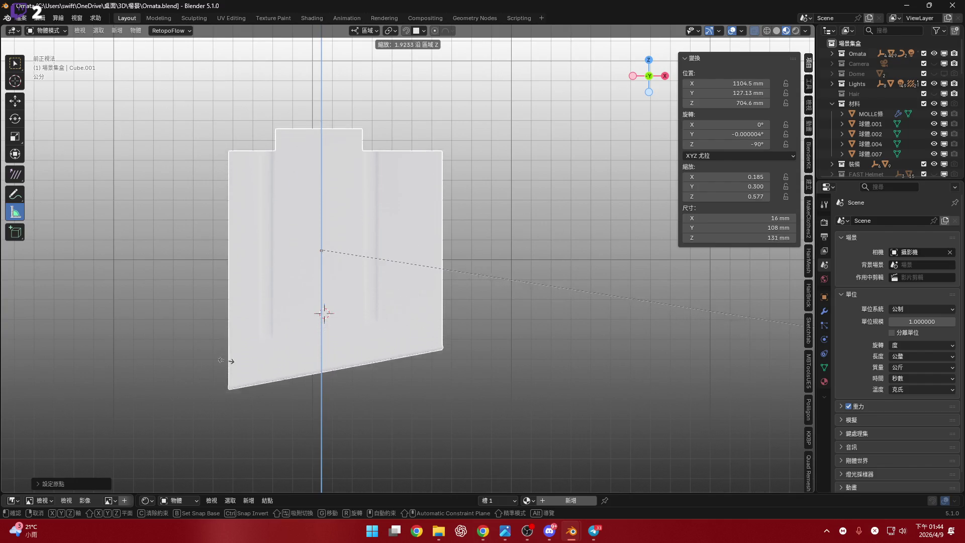
key(Escape)
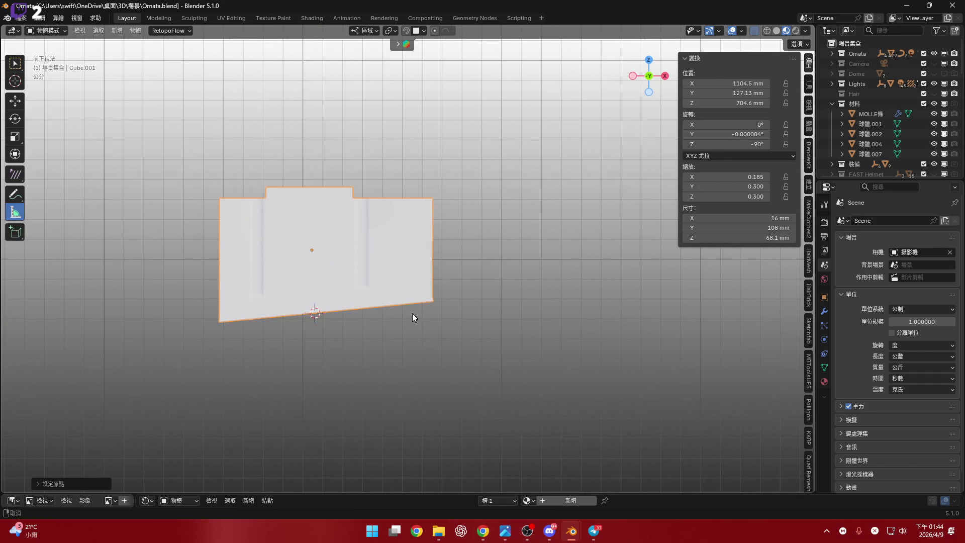
scroll(352, 276, up, 2)
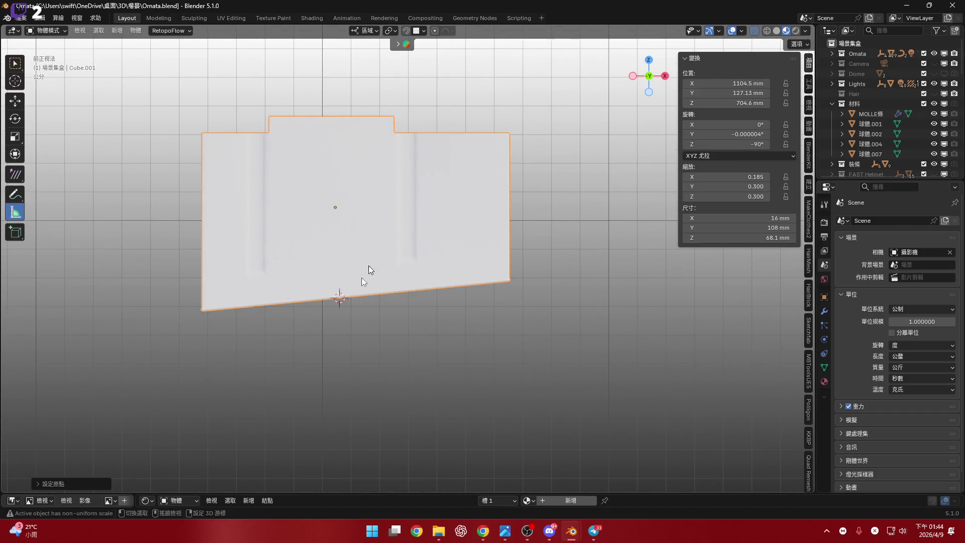
shift+middle_drag(369, 266, 341, 291)
Move the cube's origin to the 3D cursor and scale it uniformly to 23.8 × 161 × 101 mm
right_click(409, 281)
mouse_move(410, 282)
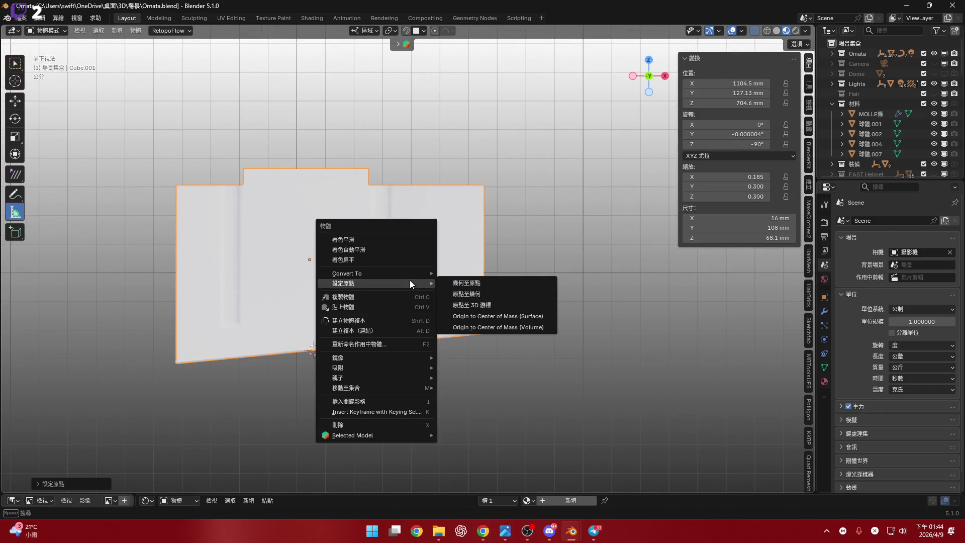
click(487, 304)
shift+middle_drag(533, 291, 511, 318)
key(s)
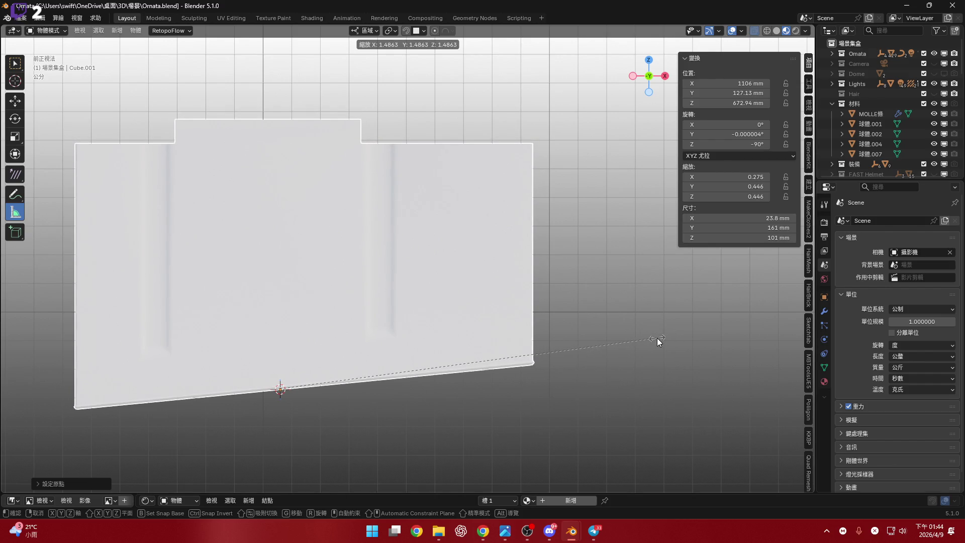
click(327, 264)
mouse_move(328, 263)
shift+middle_down()
mouse_move(556, 246)
mouse_move(524, 247)
mouse_move(517, 279)
mouse_move(441, 283)
shift+middle_up()
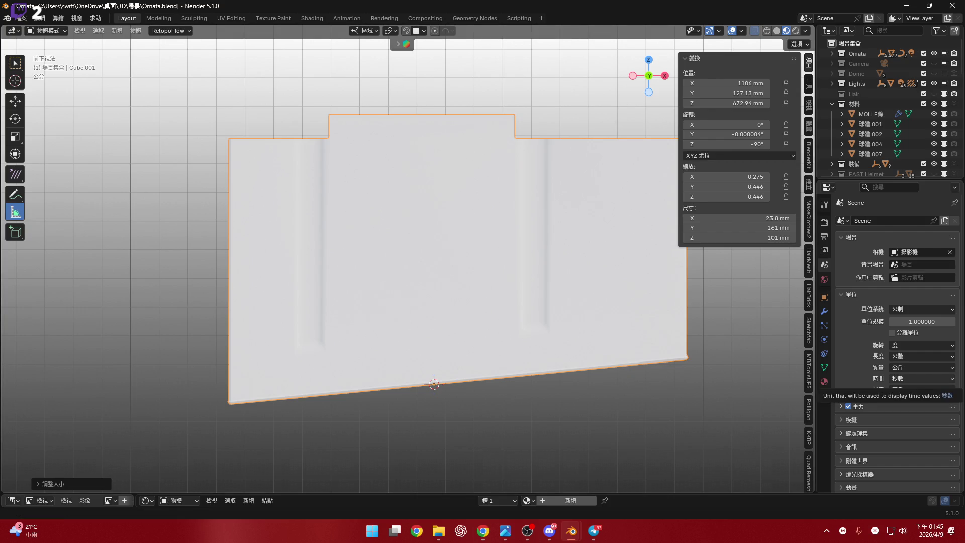
Measure the panel's height from corner to corner and begin a trial uniform scale
key(alt+Tab)
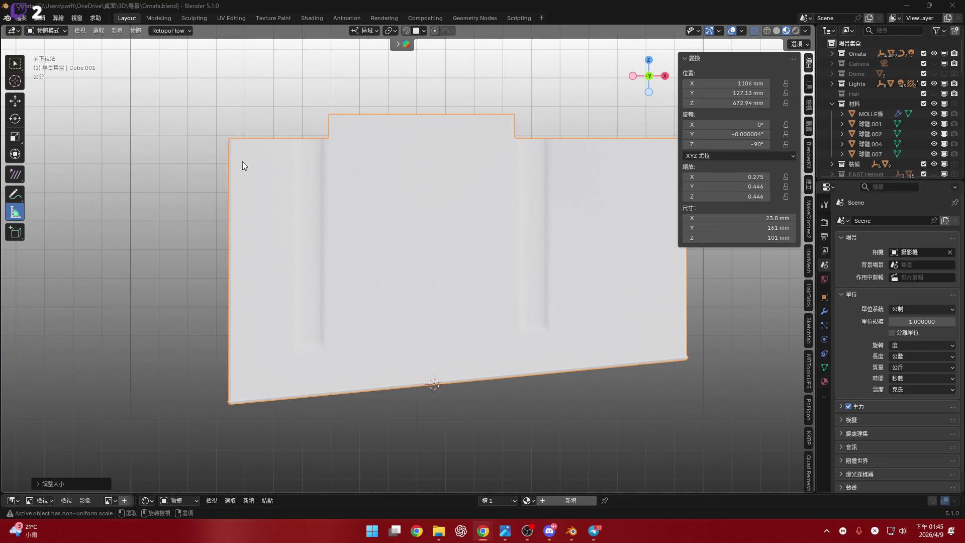
shift+middle_drag(242, 162, 266, 153)
drag(259, 146, 261, 415)
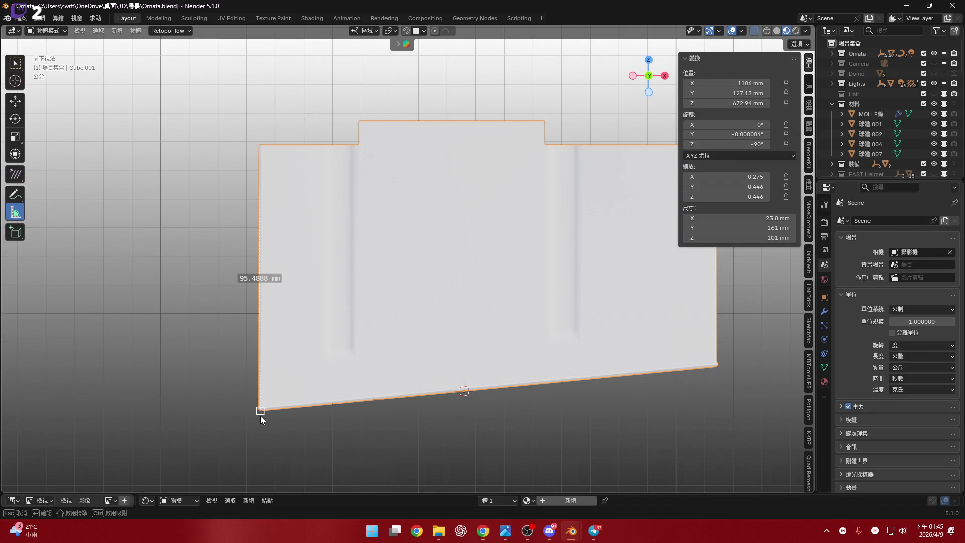
ctrl+scroll(371, 330, down, 3)
key(s)
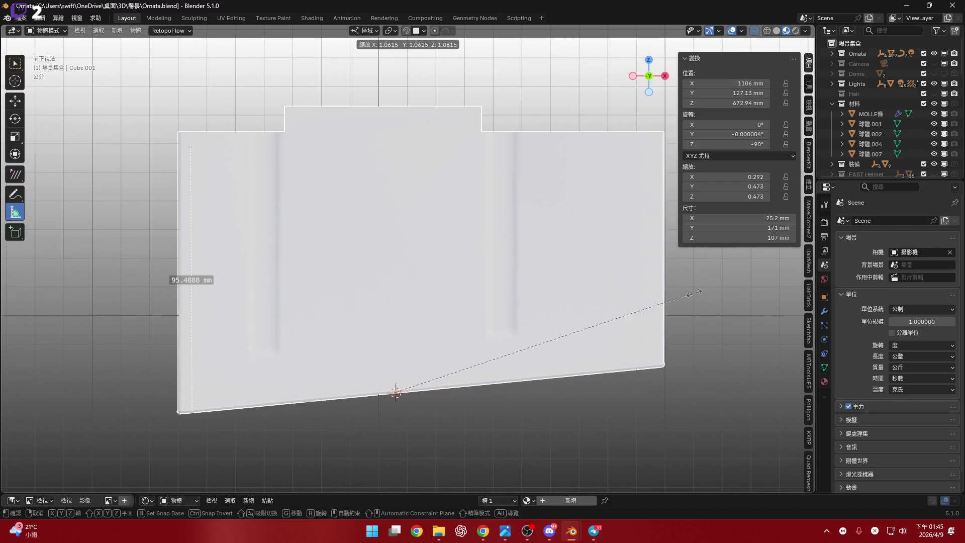
key(Escape)
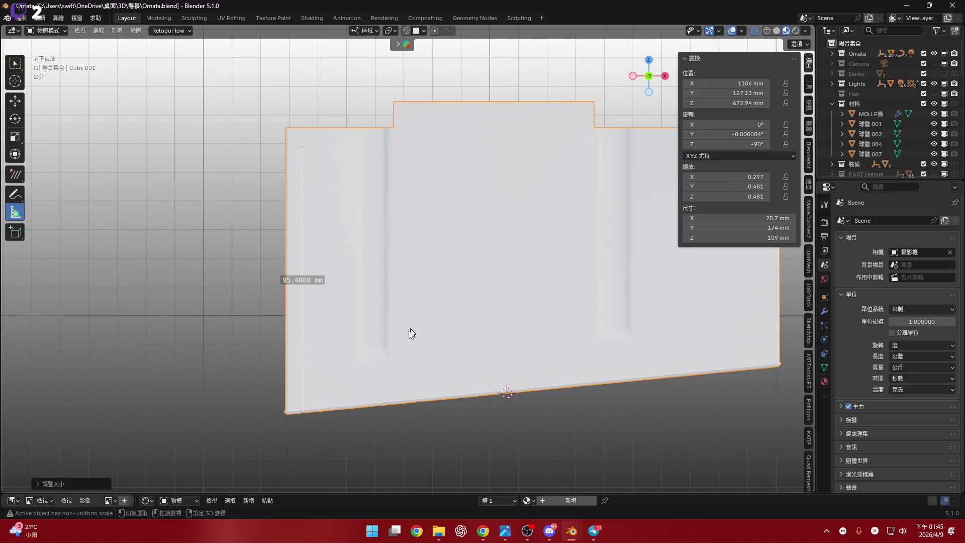
Delete the stray rulers and measure the box height from its bottom corner to the top
drag(288, 412, 289, 132)
mouse_move(321, 193)
middle_down()
mouse_move(416, 205)
mouse_move(357, 377)
mouse_move(425, 355)
mouse_move(487, 264)
middle_up()
mouse_move(631, 131)
middle_down()
mouse_move(608, 176)
mouse_move(446, 291)
mouse_move(377, 362)
mouse_move(348, 305)
middle_up()
key(Delete)
click(347, 297)
key(Delete)
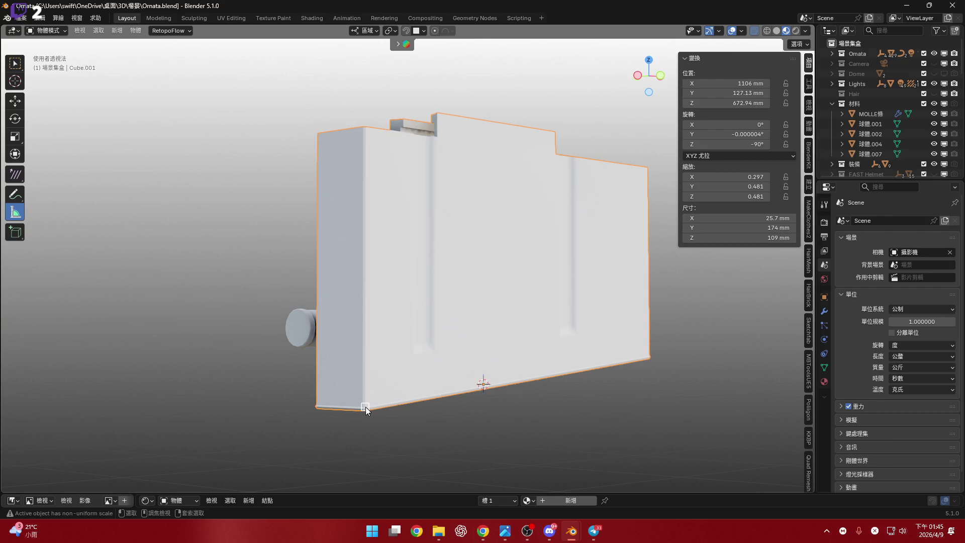
drag(366, 409, 366, 130)
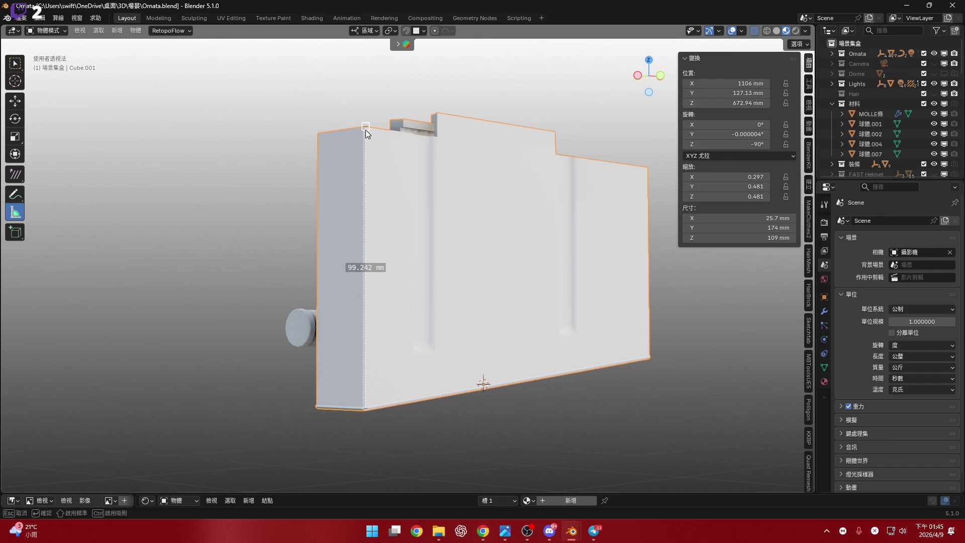
mouse_move(378, 158)
middle_down()
mouse_move(487, 279)
mouse_move(599, 355)
middle_up()
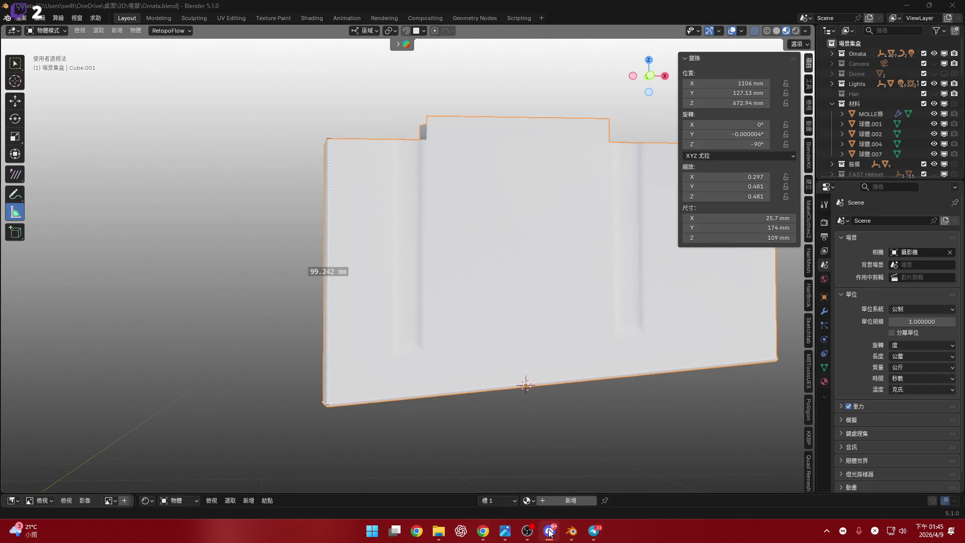
In front orthographic view, scale the cube slightly larger and remeasure the box height along its corner
click(650, 75)
shift+middle_drag(517, 290, 393, 306)
key(s)
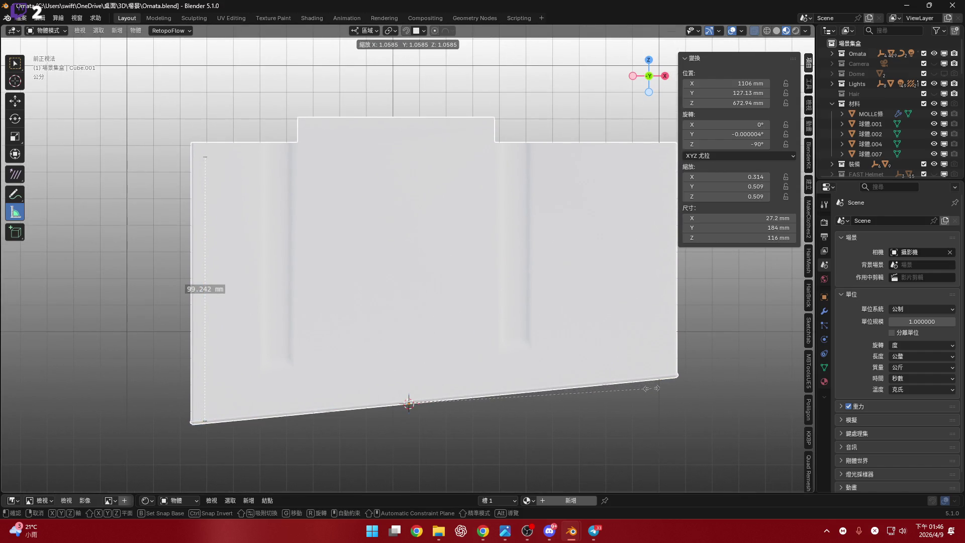
click(635, 388)
middle_drag(383, 344, 353, 416)
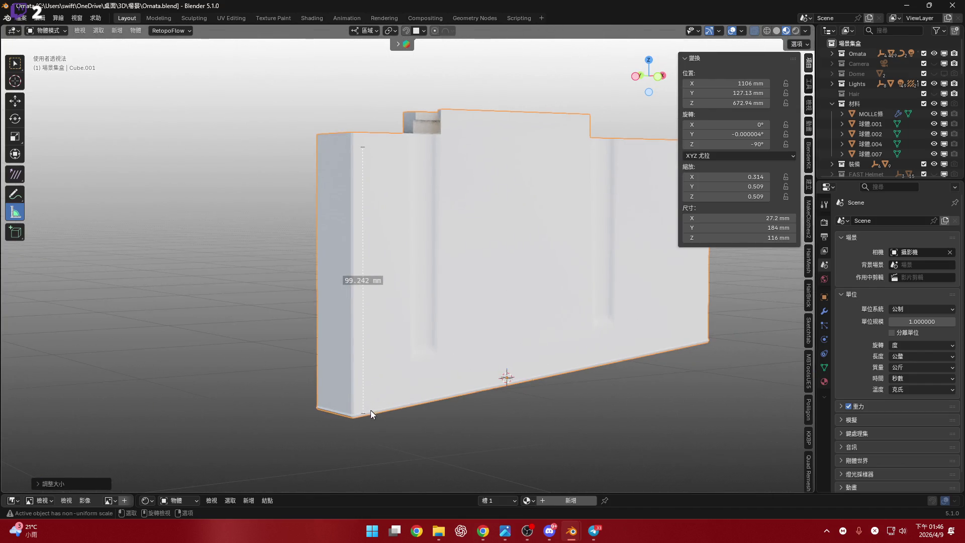
mouse_move(352, 416)
mouse_down()
mouse_move(353, 136)
mouse_move(354, 146)
mouse_up()
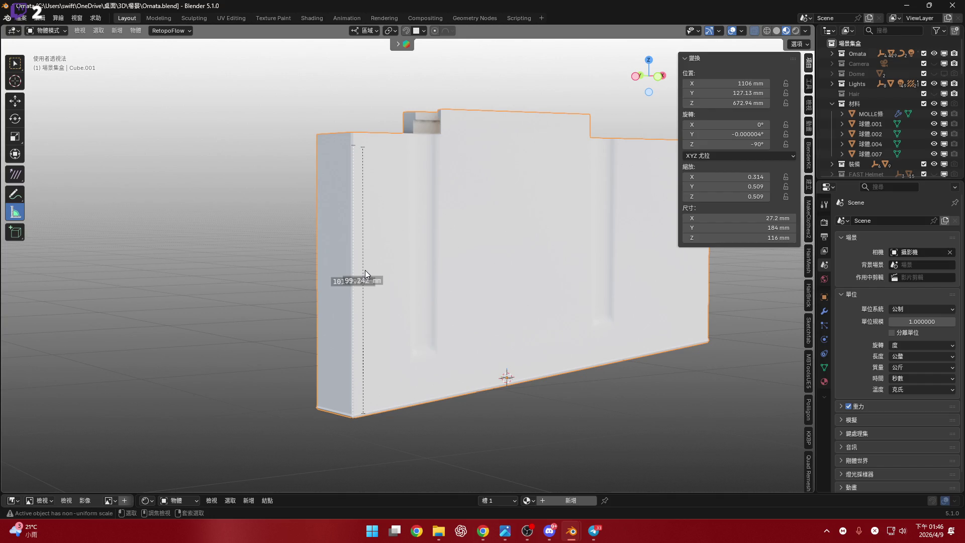
Shrink the cube slightly in front view to 26.1 × 177 × 111 mm and delete the old ruler
mouse_move(365, 270)
middle_down()
mouse_move(388, 286)
mouse_move(383, 297)
middle_up()
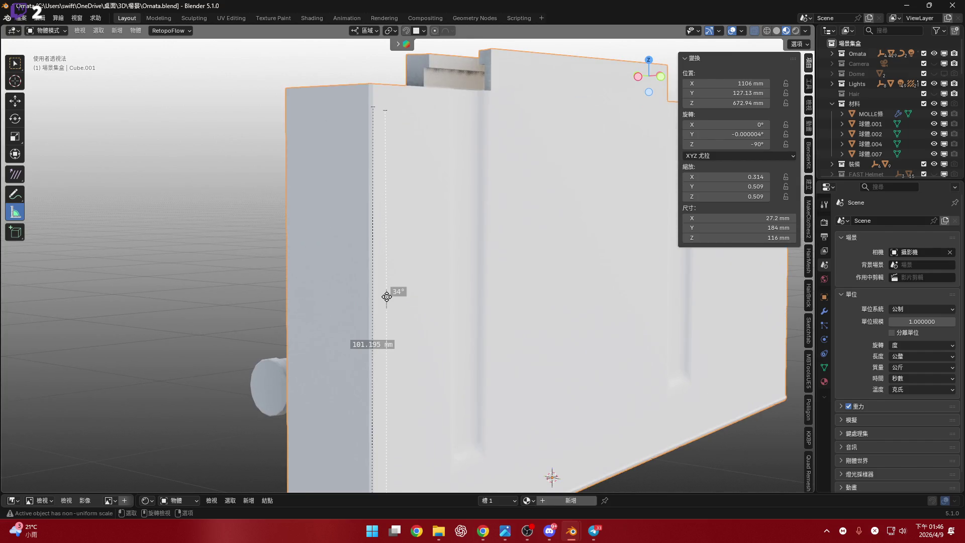
mouse_move(466, 314)
middle_down()
mouse_move(539, 321)
mouse_move(439, 298)
middle_up()
click(654, 76)
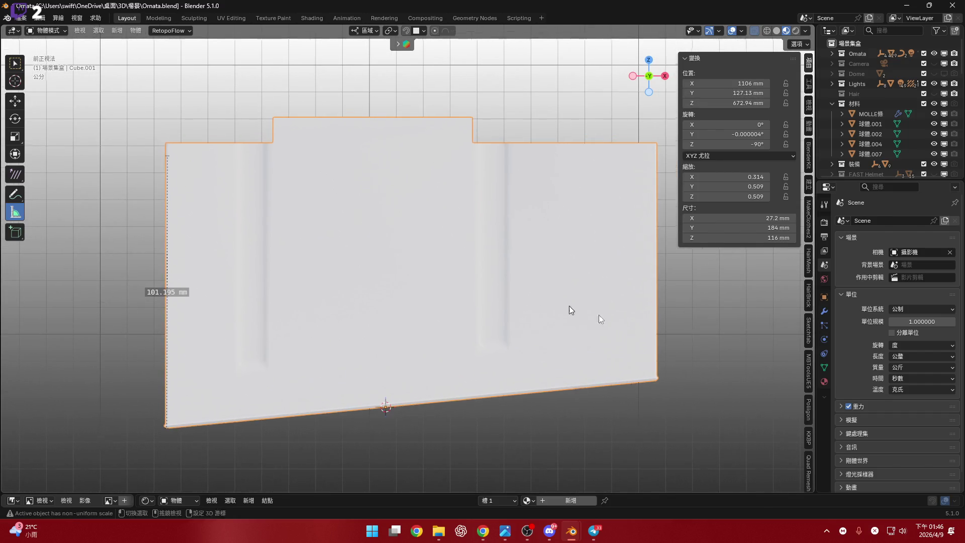
key(s)
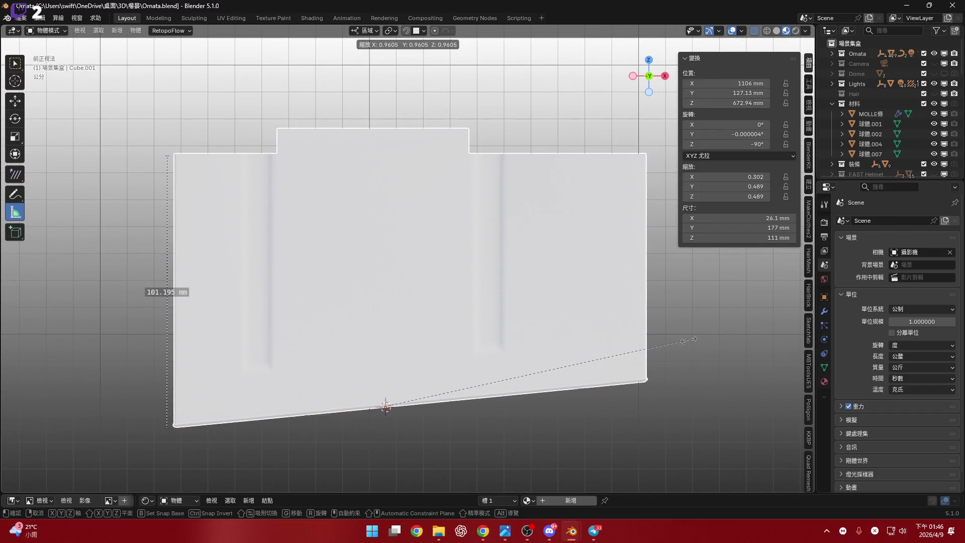
click(689, 344)
ctrl+scroll(307, 327, up, 5)
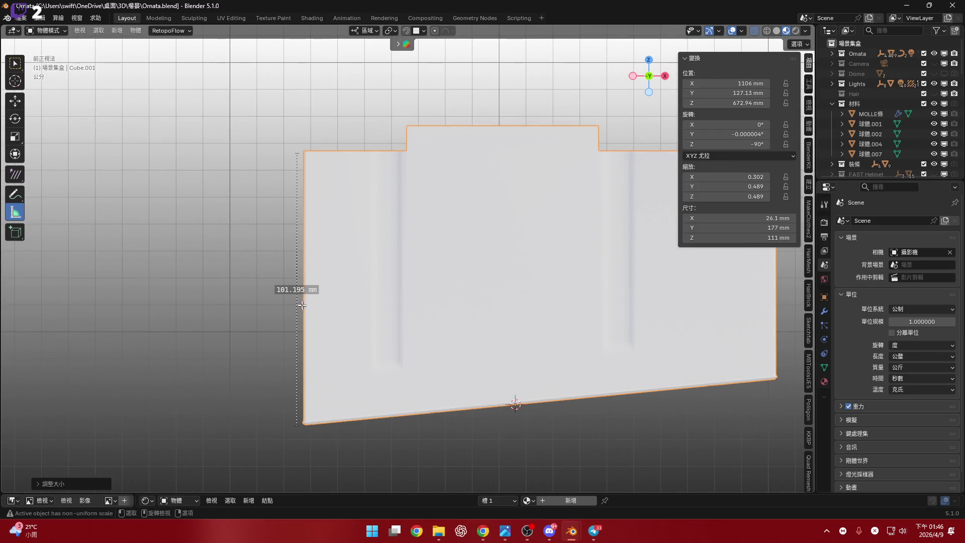
key(Delete)
mouse_move(521, 311)
shift+middle_down()
mouse_move(491, 297)
mouse_move(437, 297)
mouse_move(530, 310)
mouse_move(511, 304)
mouse_move(310, 414)
mouse_move(334, 454)
mouse_move(328, 457)
shift+middle_up()
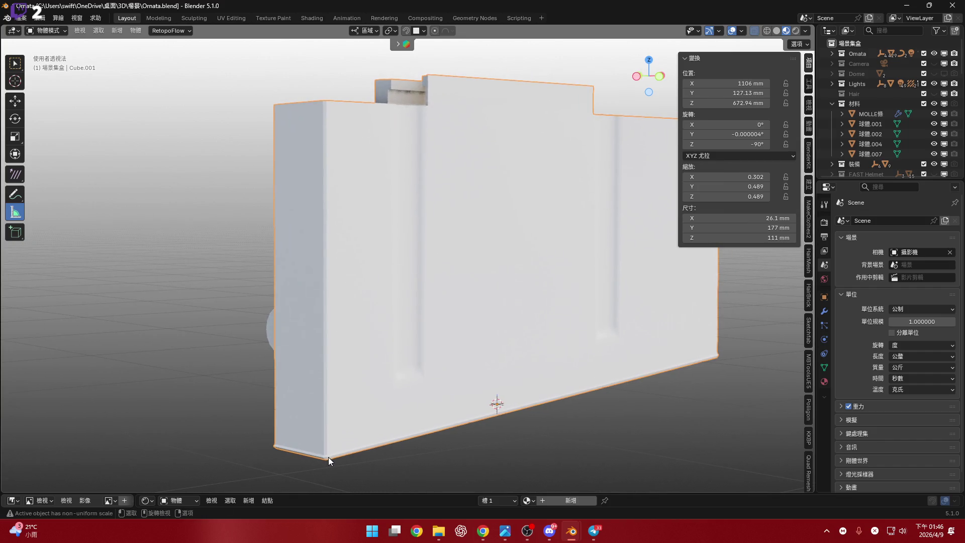
Measure the box height, which reads 100.906 mm
ctrl+drag(327, 457, 323, 103)
click(322, 195)
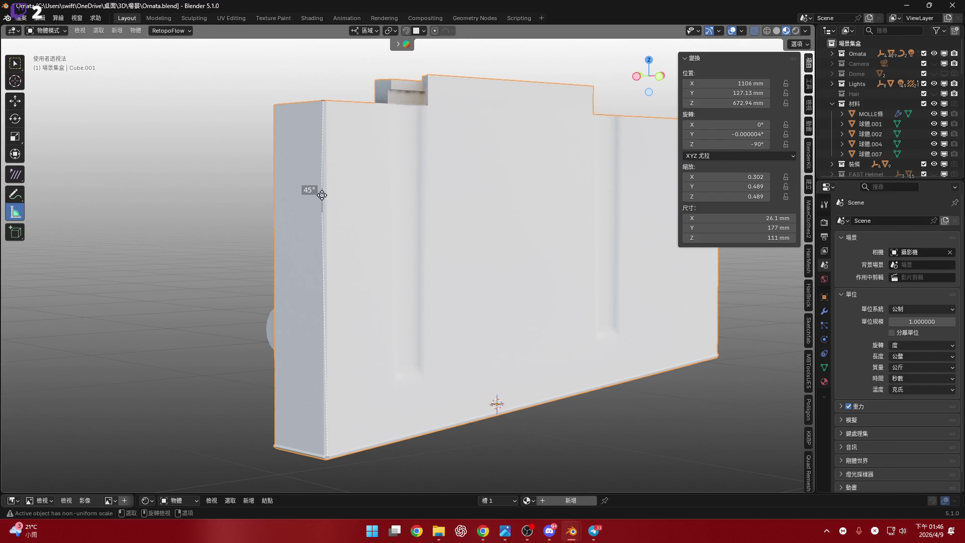
middle_drag(599, 261, 473, 266)
Set the cube's Z dimension to 101 mm, then measure the width across the top edge
click(755, 237)
drag(734, 237, 697, 235)
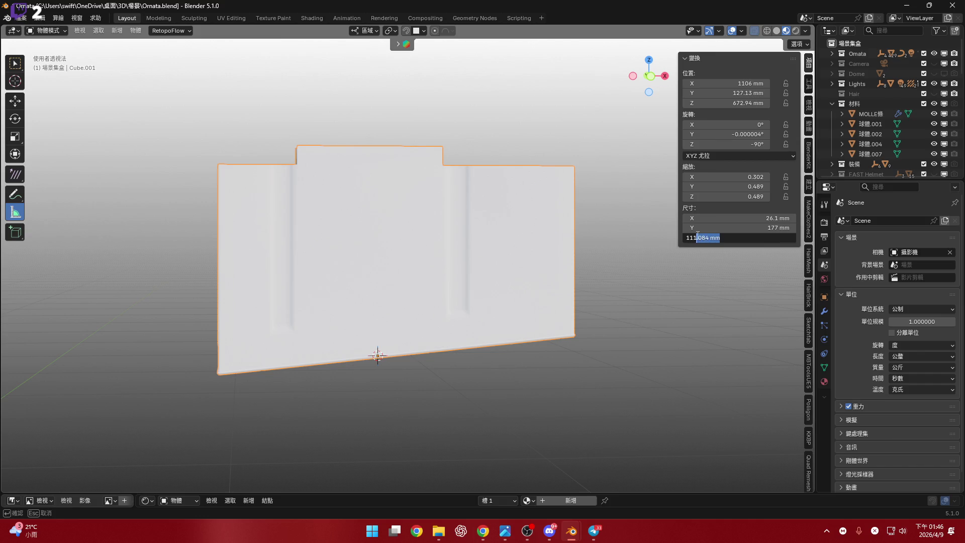
key(BackSpace)
key(Return)
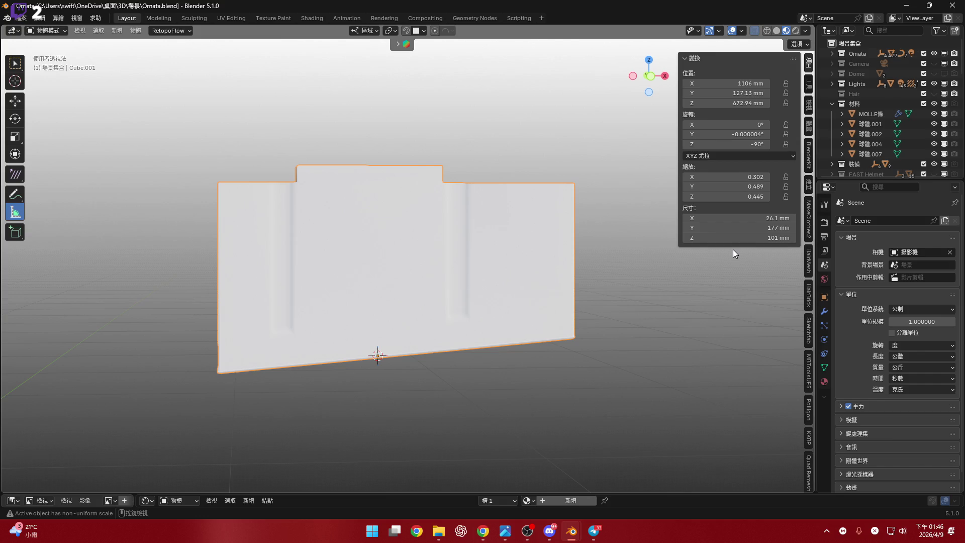
mouse_move(517, 263)
middle_down()
mouse_move(525, 255)
mouse_move(483, 272)
mouse_move(531, 280)
mouse_move(455, 270)
mouse_move(486, 326)
mouse_move(524, 334)
mouse_move(421, 301)
mouse_move(399, 323)
mouse_move(351, 315)
middle_up()
mouse_move(346, 314)
mouse_down()
mouse_move(434, 314)
mouse_move(388, 317)
mouse_up()
mouse_move(464, 333)
middle_down()
mouse_move(400, 329)
mouse_move(417, 324)
mouse_move(379, 300)
mouse_move(414, 313)
middle_up()
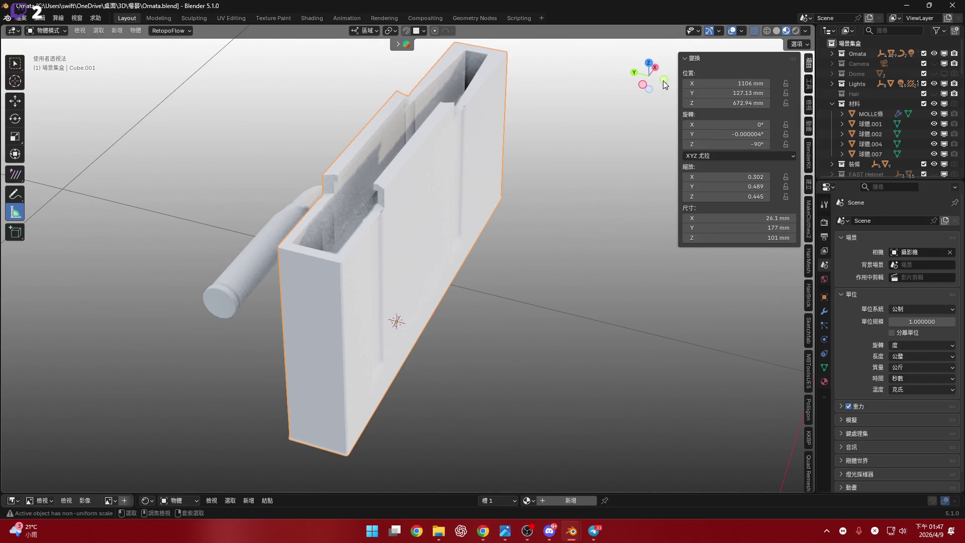
Revert the cube's height to 111 mm, then try scaling its width and cancel
mouse_move(666, 84)
mouse_down()
mouse_move(649, 76)
mouse_move(388, 279)
mouse_up()
scroll(398, 275, up, 2)
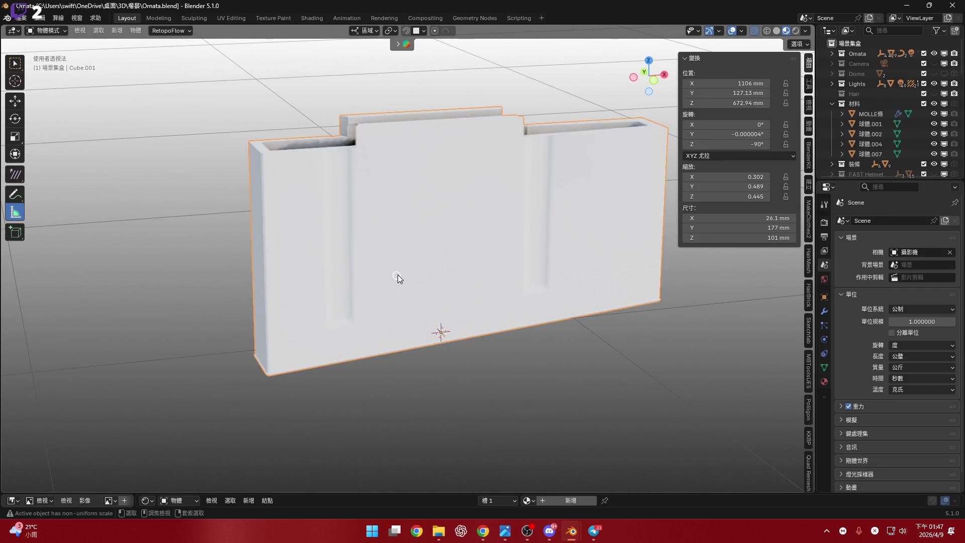
key(ctrl+z)
middle_drag(408, 273, 469, 282)
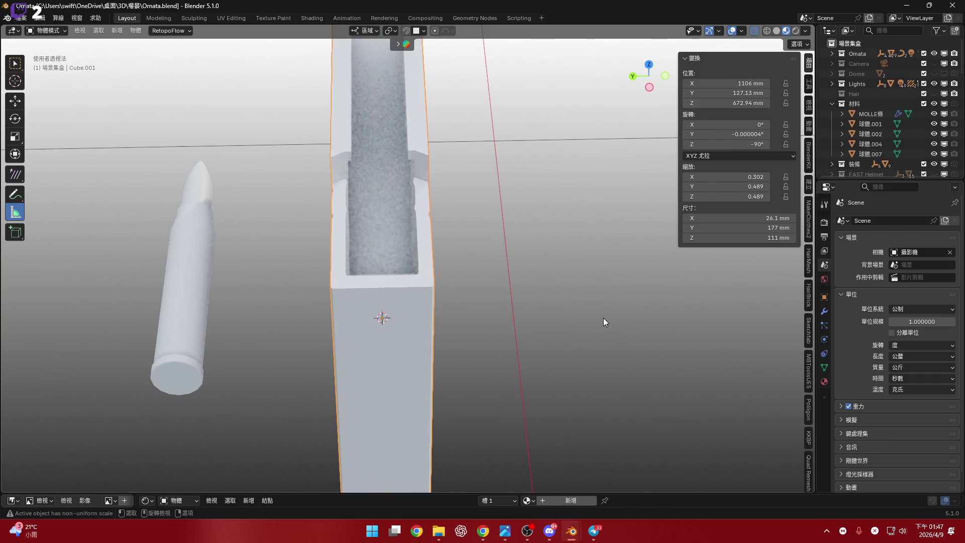
middle_drag(603, 318, 558, 328)
key(s)
key(x)
key(x)
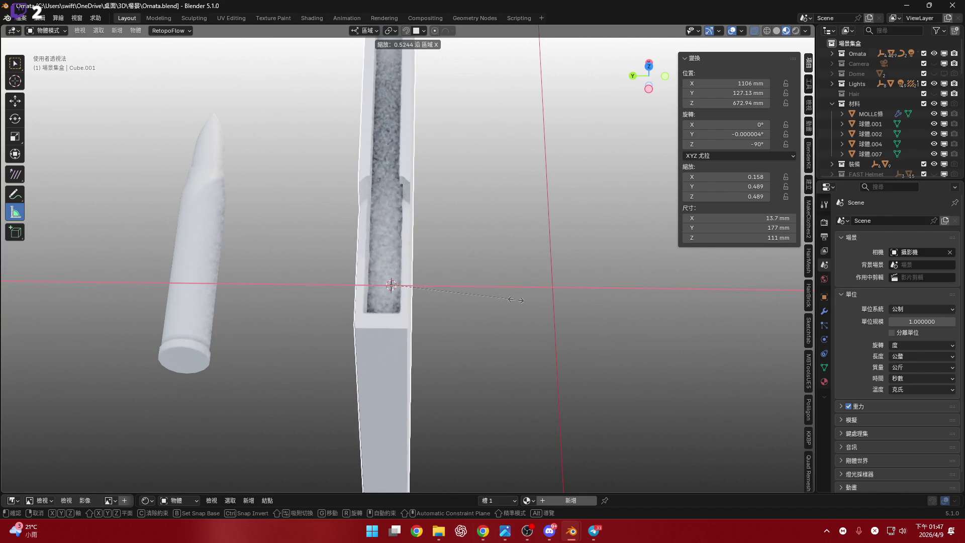
key(Escape)
Enter 16 in the X dimension and measure the box's inner gap at 15.59 mm
click(723, 217)
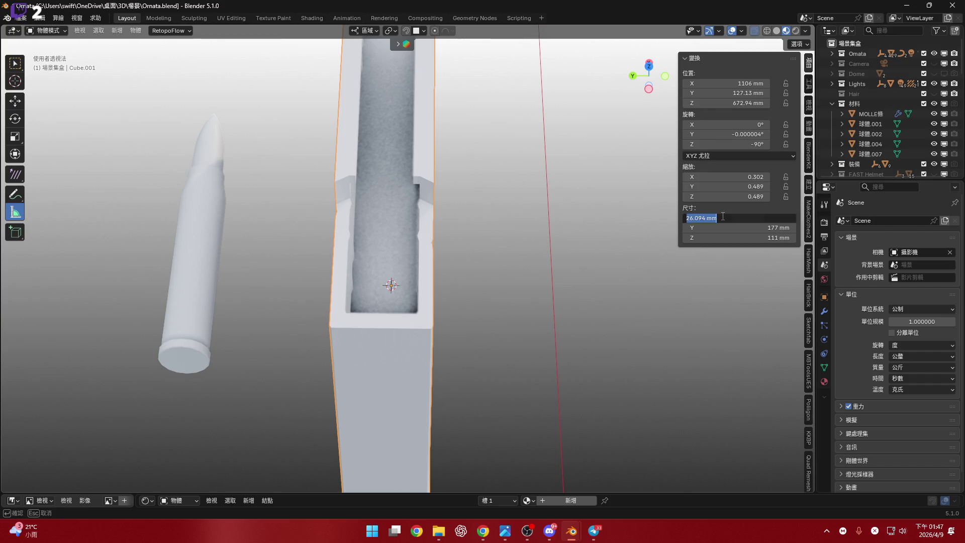
text(16)
ctrl+middle_drag(511, 336, 342, 316)
ctrl+drag(447, 315, 500, 318)
mouse_move(379, 316)
shift+middle_down()
mouse_move(388, 337)
mouse_move(331, 316)
shift+middle_up()
drag(331, 316, 490, 319)
mouse_move(490, 319)
middle_down()
mouse_move(377, 284)
mouse_move(444, 350)
mouse_move(529, 354)
middle_up()
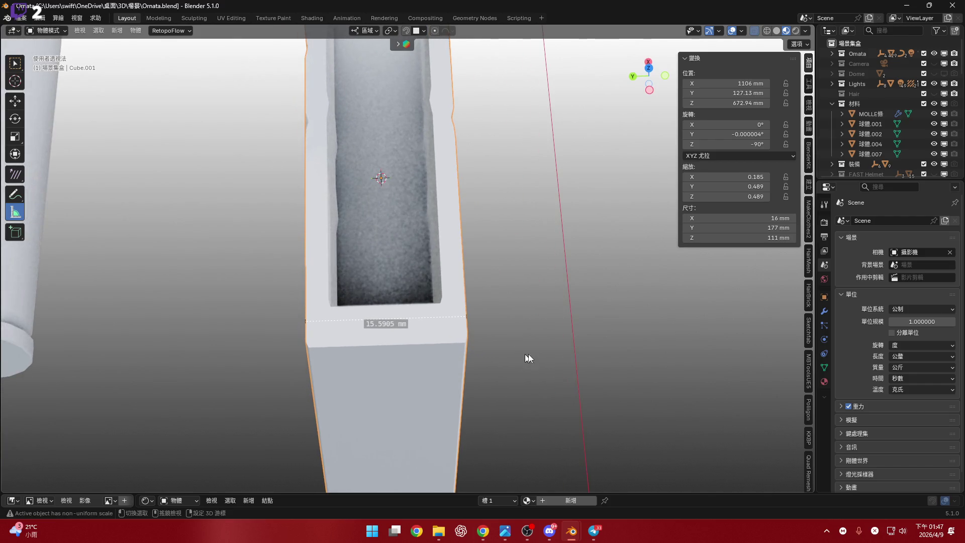
Scale the box narrower along X and measure the new outer width, about 16.90 mm
key(s)
key(y)
key(y)
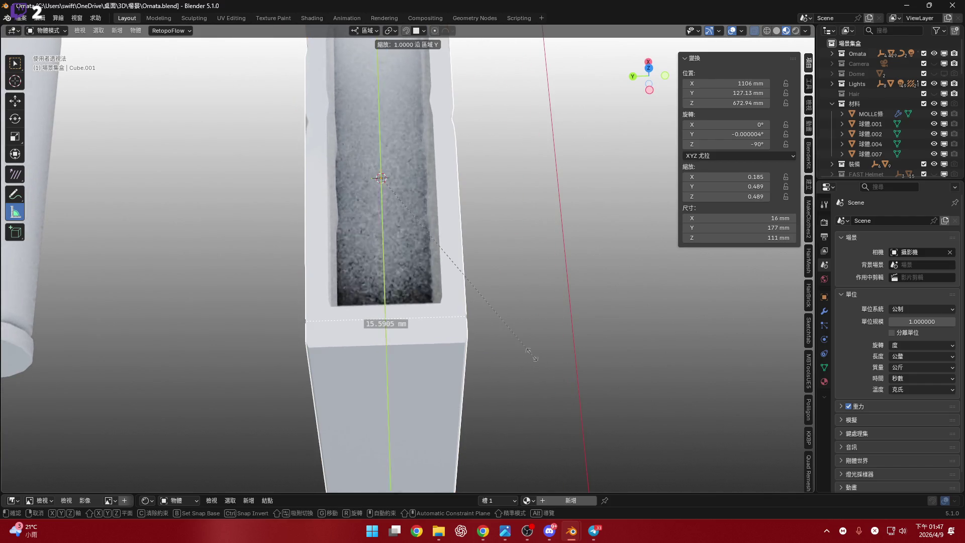
key(x)
key(x)
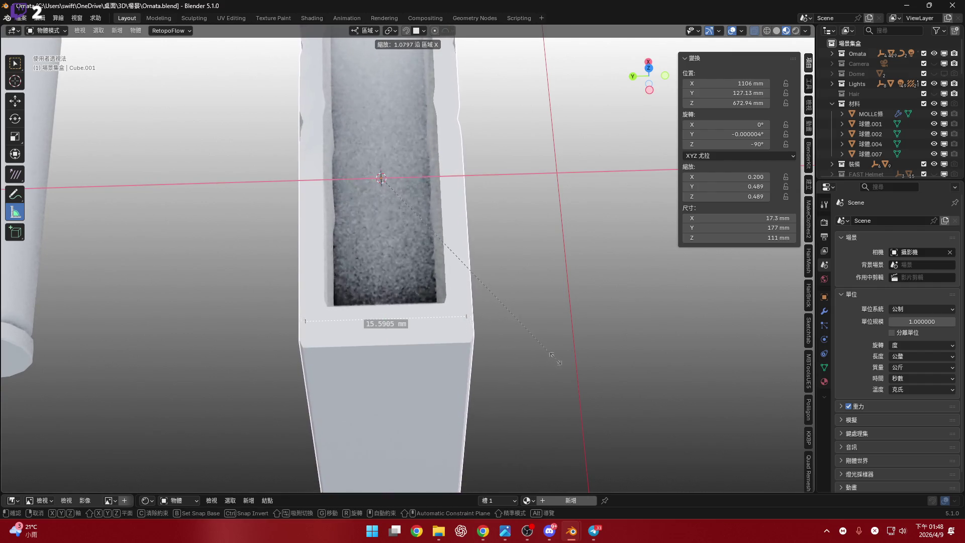
key(Return)
drag(357, 318, 474, 315)
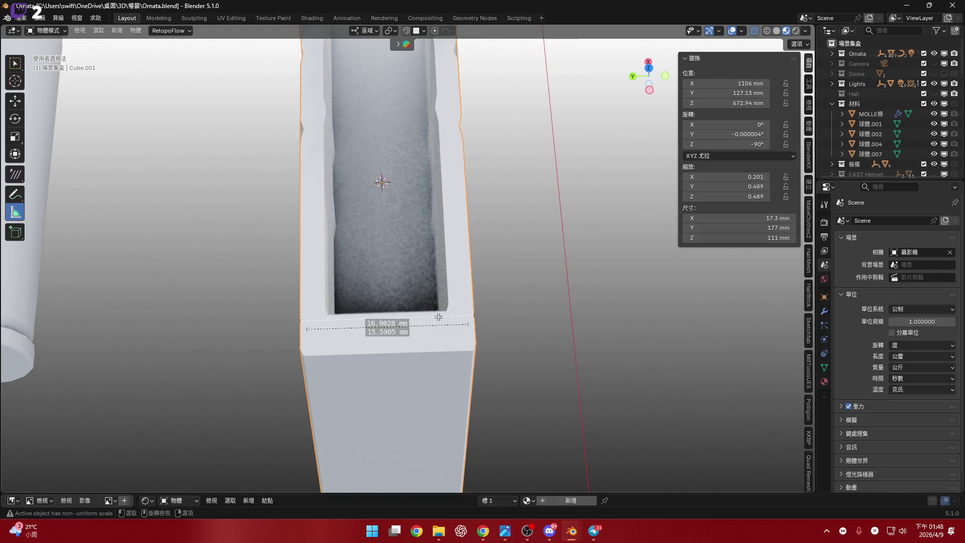
drag(387, 318, 438, 317)
key(Escape)
Rescale the width to 16.8 mm and remove the stray angle measurement
key(s)
key(x)
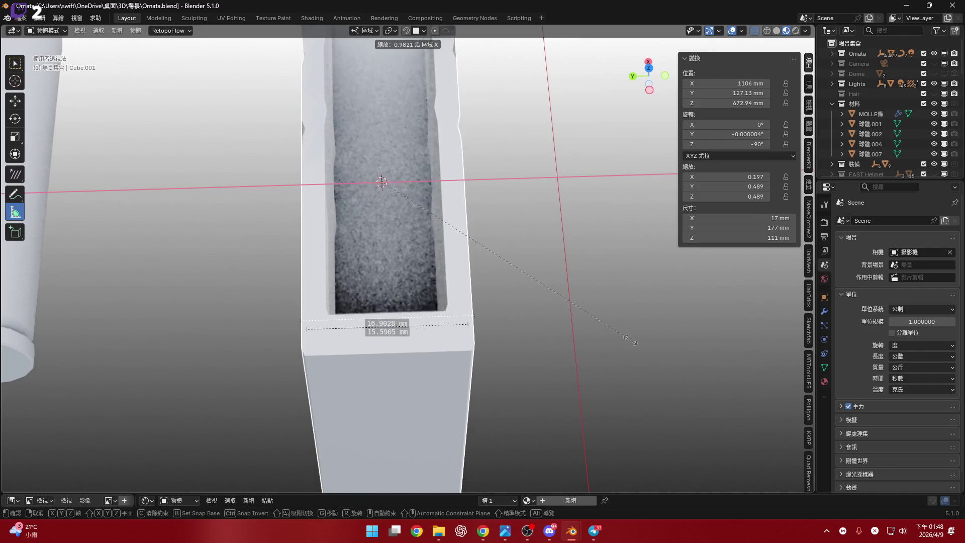
click(447, 330)
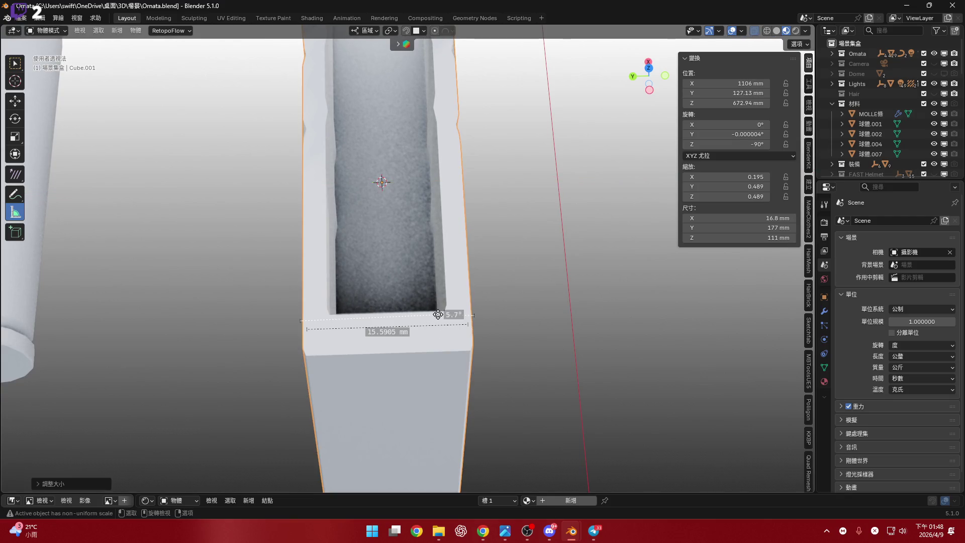
key(Escape)
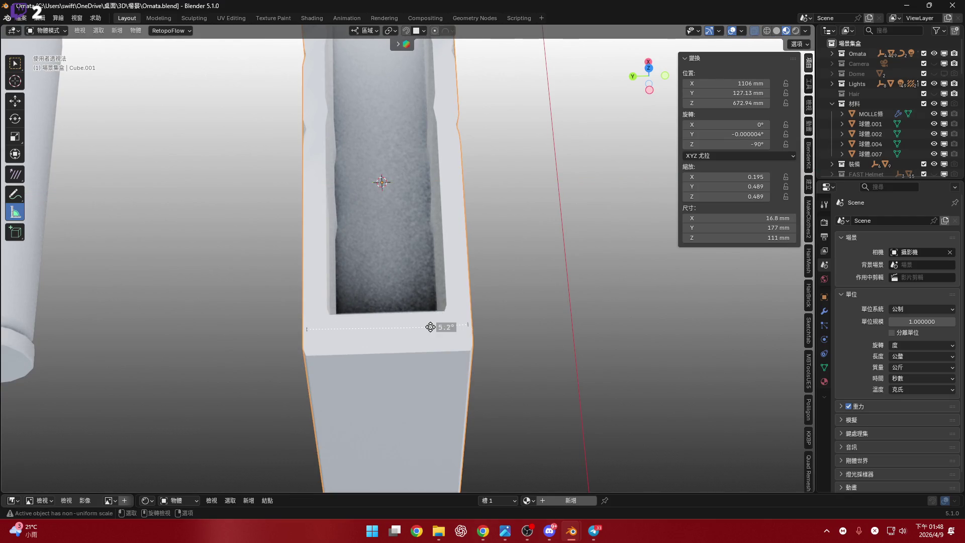
mouse_move(581, 366)
middle_down()
mouse_move(527, 349)
mouse_move(324, 340)
mouse_move(319, 328)
mouse_move(351, 291)
mouse_move(507, 208)
mouse_move(466, 342)
mouse_move(467, 317)
mouse_move(367, 227)
mouse_move(660, 83)
middle_up()
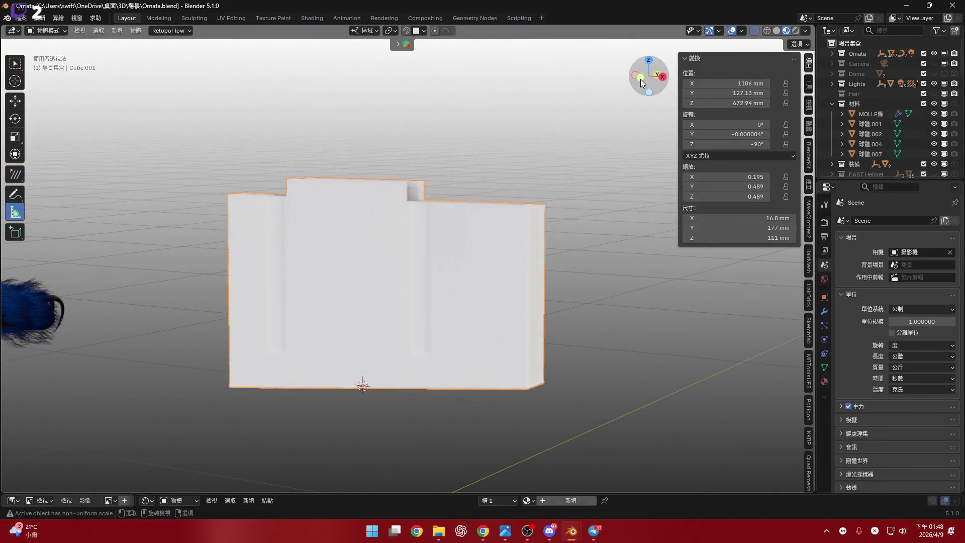
In front view, measure along the box's top edge and try a length scale, then cancel it
click(641, 79)
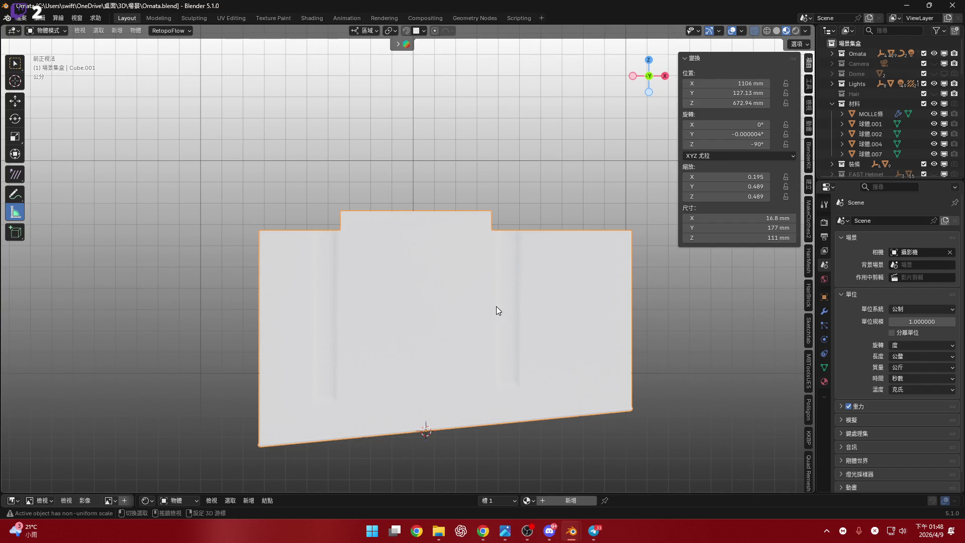
mouse_move(457, 304)
shift+middle_down()
mouse_move(379, 280)
mouse_move(157, 245)
shift+middle_up()
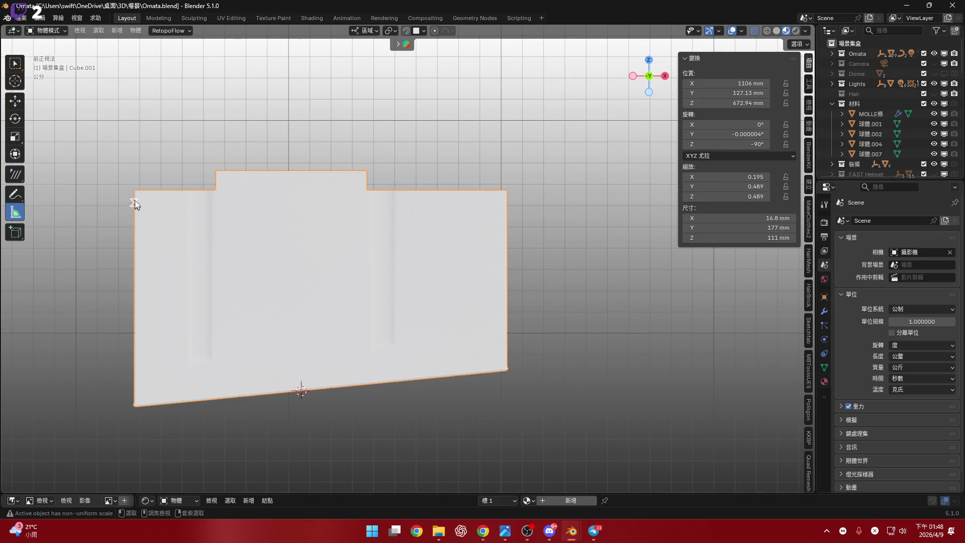
mouse_move(137, 195)
mouse_down()
mouse_move(506, 193)
mouse_move(347, 192)
mouse_up()
shift+middle_drag(348, 192, 394, 202)
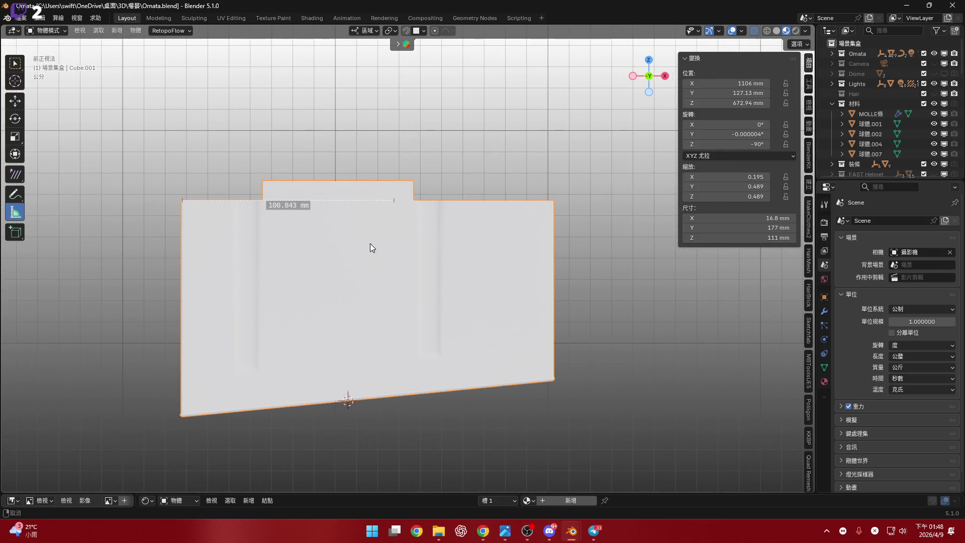
key(s)
key(y)
key(y)
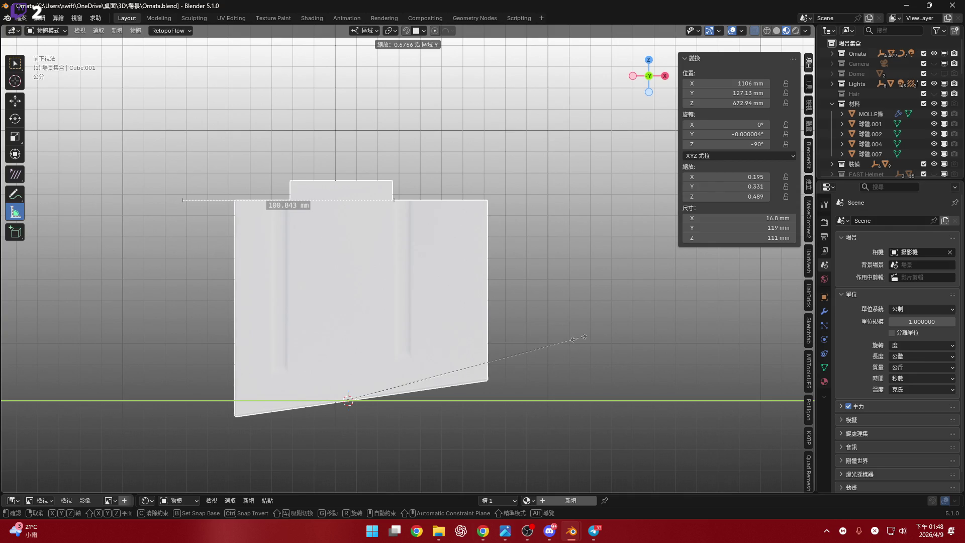
key(Escape)
scroll(348, 299, up, 3)
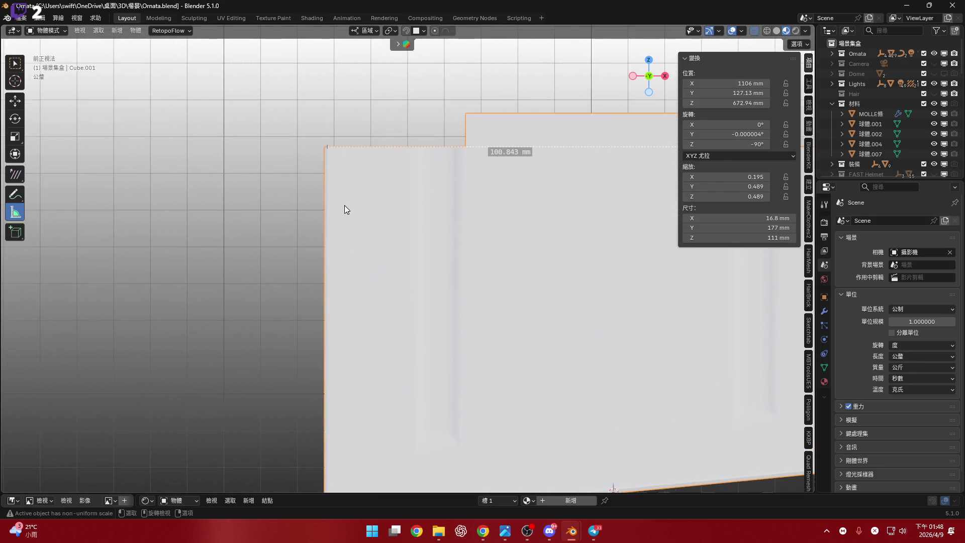
scroll(336, 259, down, 1)
mouse_move(362, 243)
middle_down()
mouse_move(439, 243)
mouse_move(390, 263)
mouse_move(370, 254)
middle_up()
With all vertices selected, snap the 3D cursor to the box's left end
key(Tab)
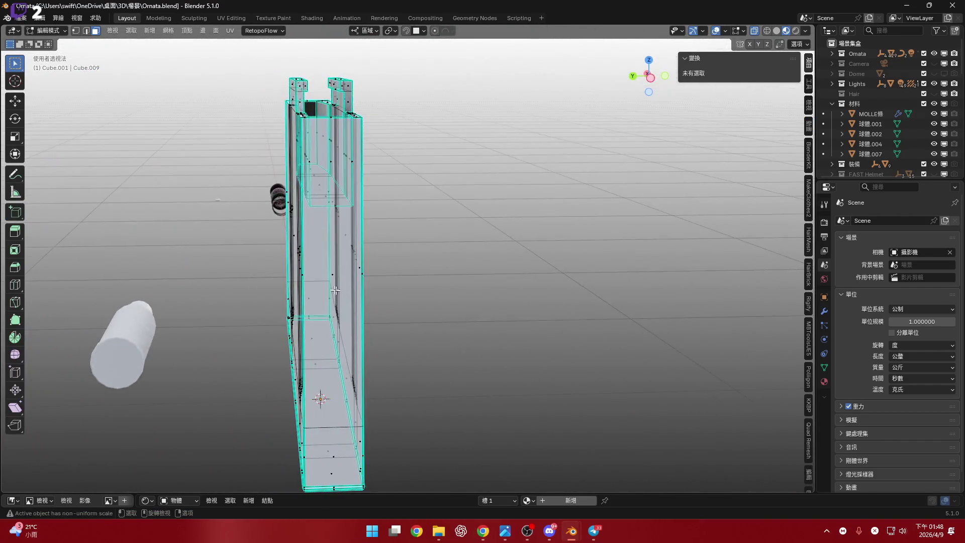
middle_drag(335, 291, 382, 302)
key(a)
scroll(383, 312, up, 4)
key(shift+s)
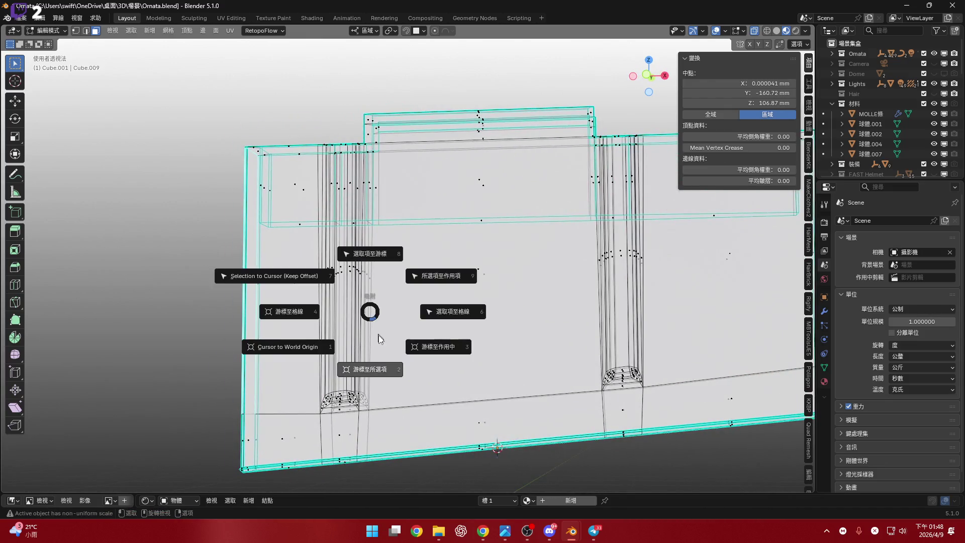
click(432, 347)
scroll(453, 282, down, 3)
click(649, 75)
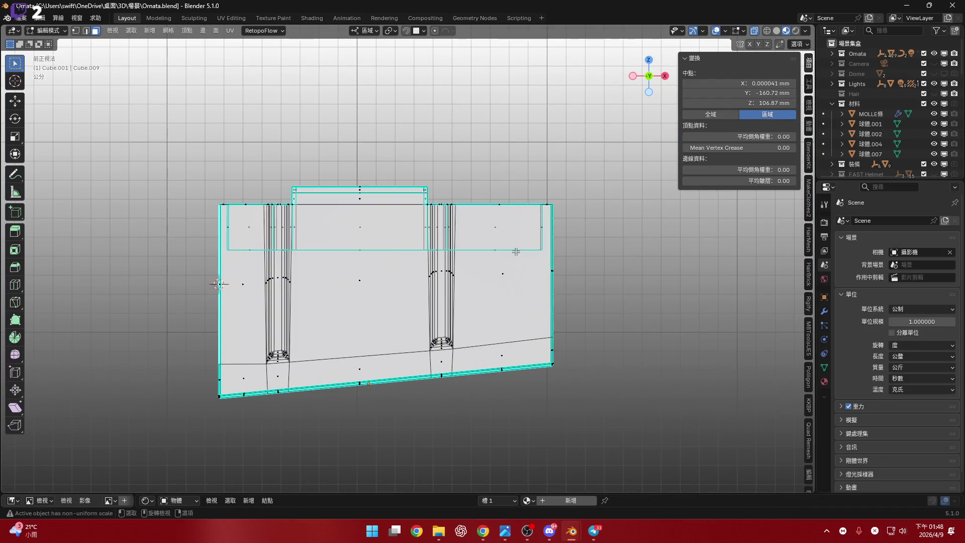
key(Tab)
key(alt+z)
scroll(474, 265, up, 3)
Set the transform pivot point to 3D Cursor
click(396, 27)
click(421, 64)
shift+middle_drag(532, 195, 489, 184)
key(s)
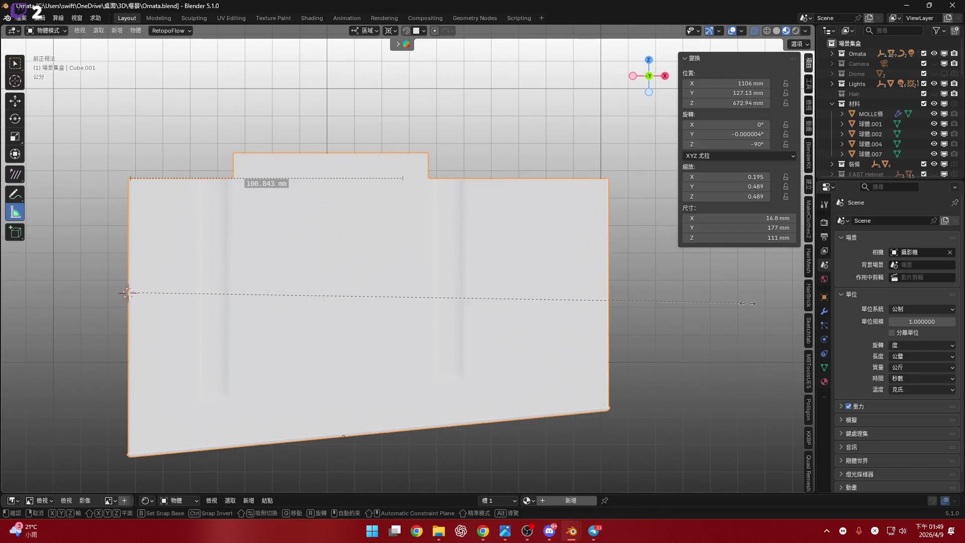
key(Escape)
shift+middle_drag(722, 308, 677, 312)
Shorten the box along Y from its left end, then undo to keep it 177 mm long
key(s)
key(y)
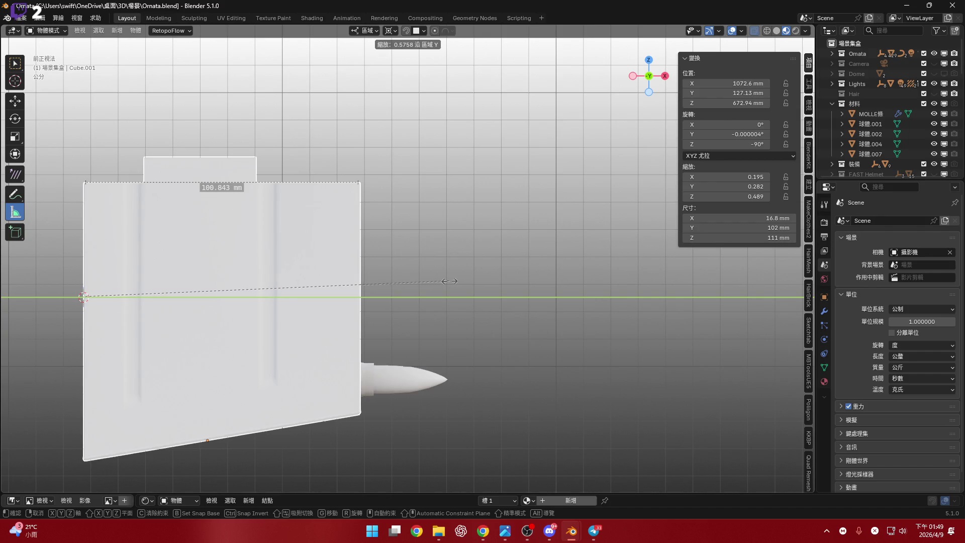
click(203, 234)
mouse_move(204, 235)
middle_down()
mouse_move(318, 263)
mouse_move(312, 282)
mouse_move(270, 239)
mouse_move(279, 252)
middle_up()
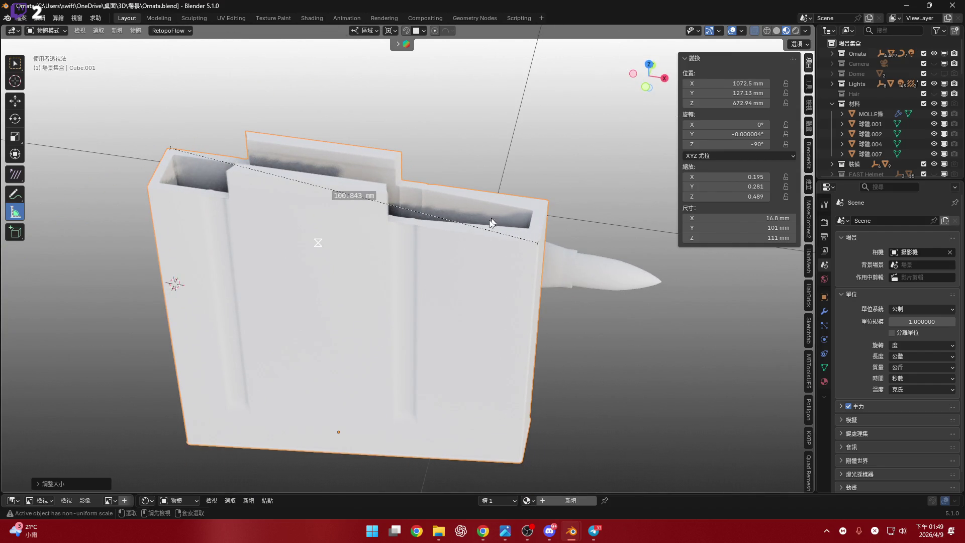
key(ctrl+z)
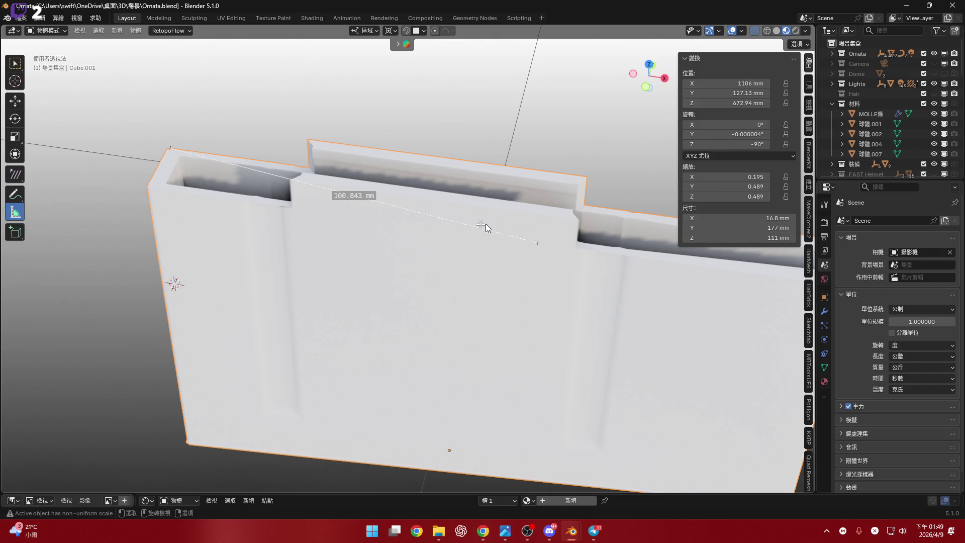
click(646, 87)
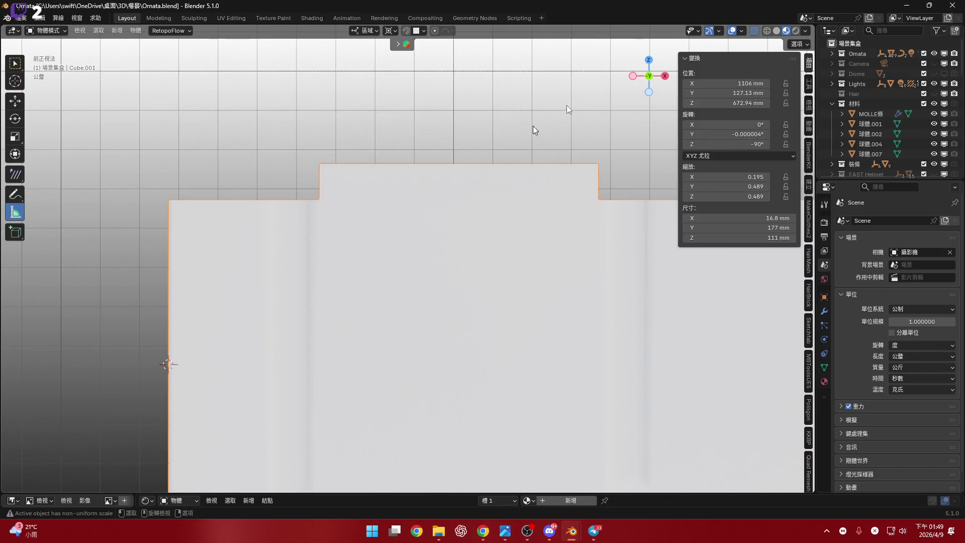
Measure the magazine box's length from its corner with vertex snapping, viewed at a tilt
key(KP_7)
shift+middle_drag(248, 243, 177, 249)
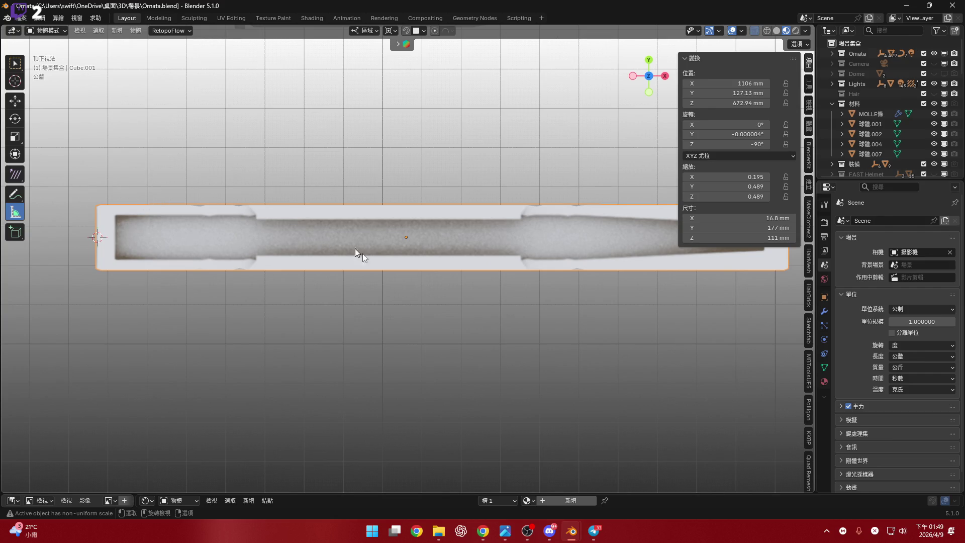
mouse_move(337, 259)
middle_down()
mouse_move(288, 291)
mouse_move(163, 211)
mouse_move(99, 235)
middle_up()
key(ctrl)
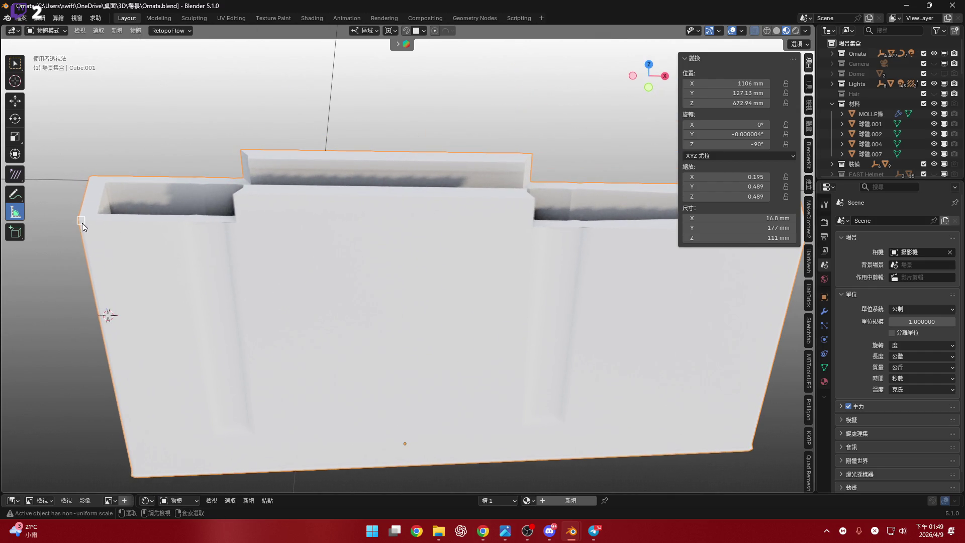
mouse_move(246, 226)
ctrl+mouse_down()
mouse_move(558, 225)
mouse_move(423, 226)
mouse_move(475, 226)
mouse_move(457, 224)
ctrl+mouse_up()
mouse_move(457, 224)
middle_down()
mouse_move(450, 265)
mouse_move(433, 256)
mouse_move(368, 149)
middle_up()
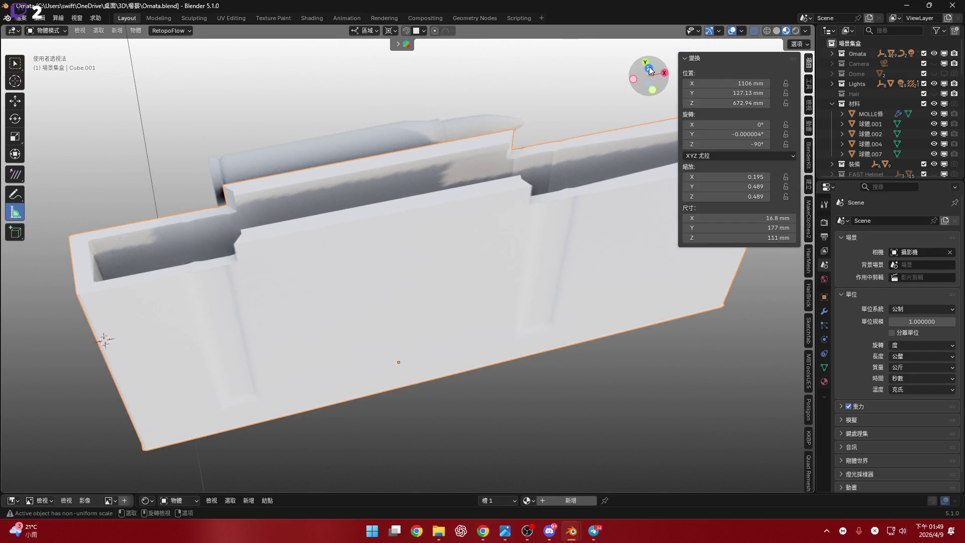
click(648, 68)
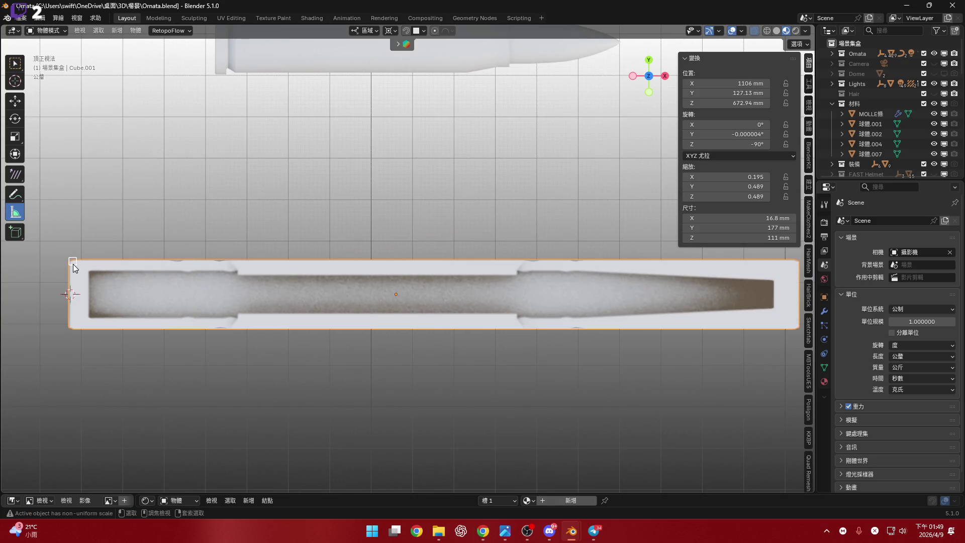
Measure along the box's top and bottom edges, then delete the ruler
mouse_move(74, 265)
ctrl+mouse_down()
mouse_move(433, 260)
mouse_move(285, 256)
ctrl+mouse_up()
mouse_move(286, 255)
middle_down()
mouse_move(286, 286)
mouse_move(308, 261)
mouse_move(192, 373)
middle_up()
mouse_move(243, 391)
middle_down()
mouse_move(286, 311)
mouse_move(282, 278)
mouse_move(335, 239)
middle_up()
click(649, 71)
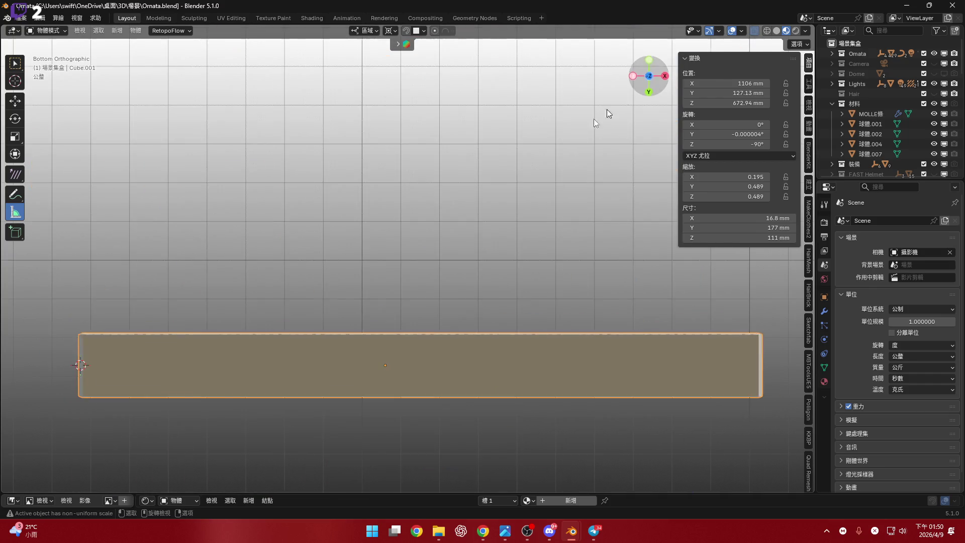
shift+middle_drag(93, 394, 83, 355)
mouse_move(86, 352)
mouse_down()
mouse_move(403, 354)
mouse_move(380, 352)
mouse_move(391, 354)
mouse_up()
key(Delete)
Measure across the box from its left vertex, reading about 100 mm
drag(112, 322, 474, 329)
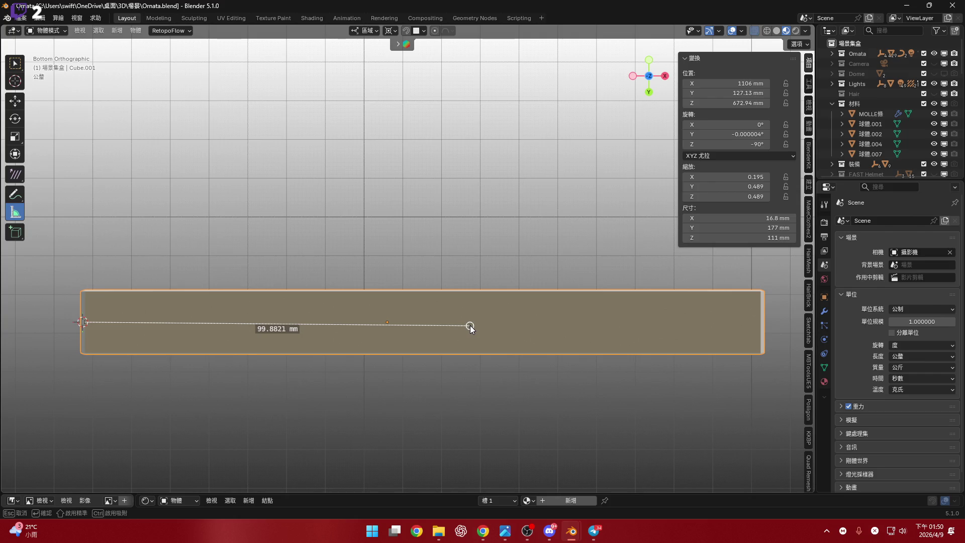
drag(471, 328, 470, 325)
mouse_move(417, 297)
middle_down()
mouse_move(417, 361)
mouse_move(422, 316)
mouse_move(436, 308)
mouse_move(428, 322)
middle_up()
middle_drag(364, 352, 378, 276)
Switch to Front Orthographic, zoom in, and begin scaling the box along Y
click(649, 79)
scroll(474, 283, up, 2)
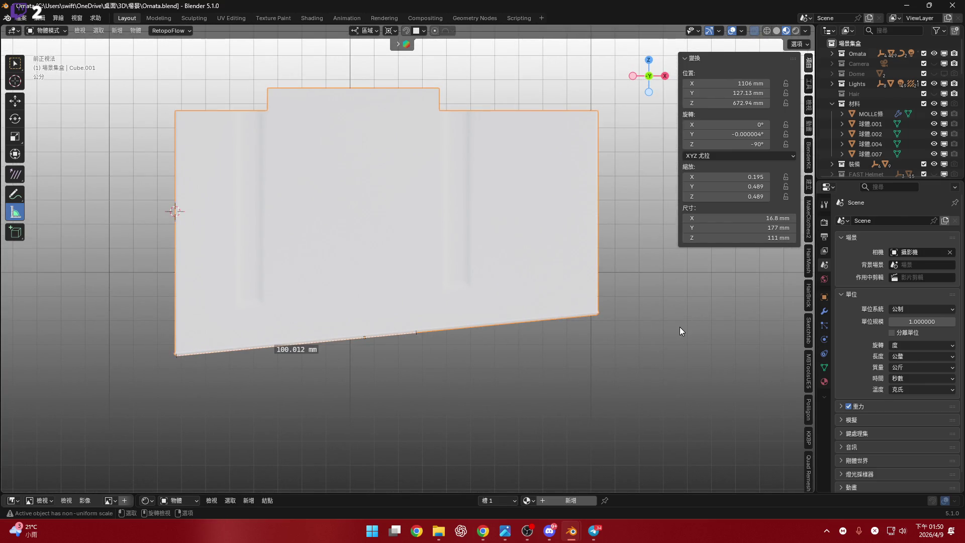
shift+scroll(644, 314, up, 2)
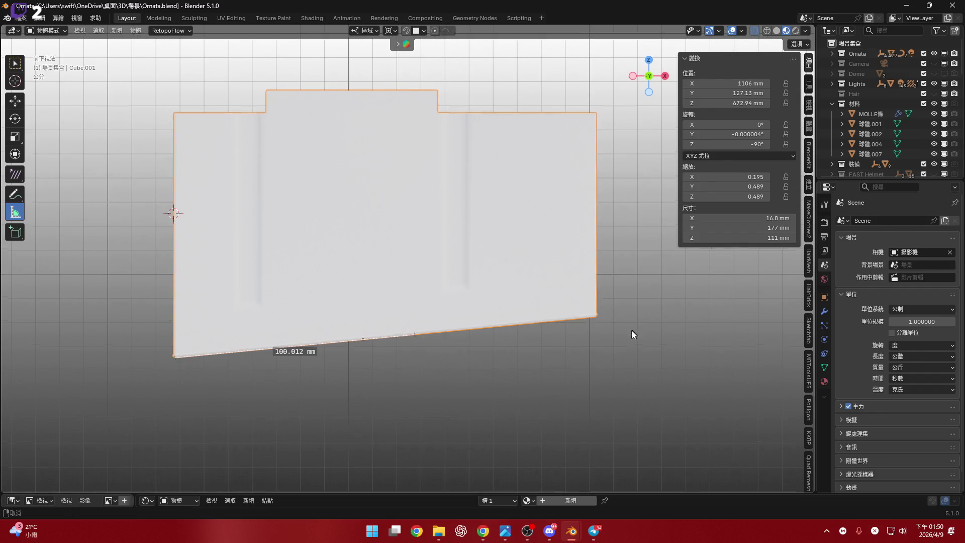
key(s)
key(y)
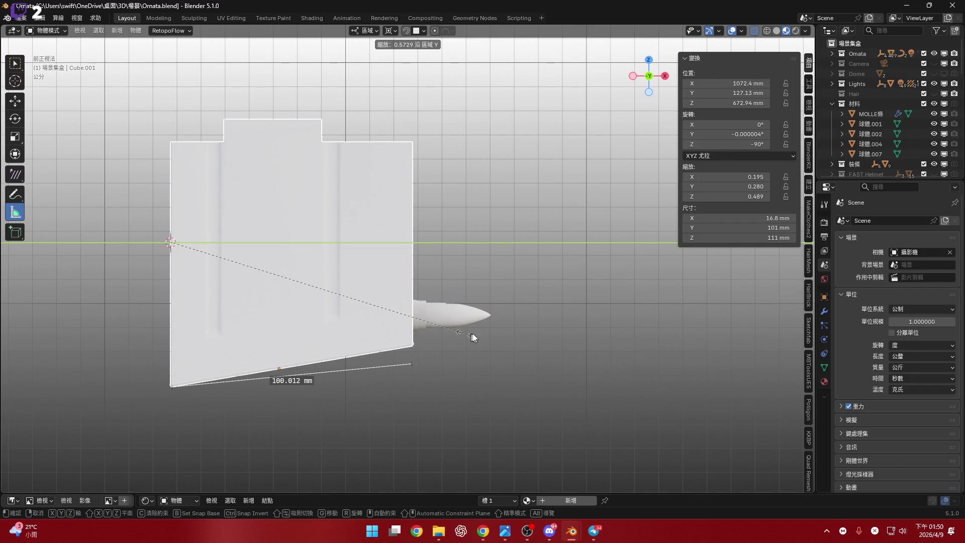
Confirm the box's length at Y scale 0.280 and re-measure it at about 101 mm
click(472, 337)
scroll(455, 345, up, 3)
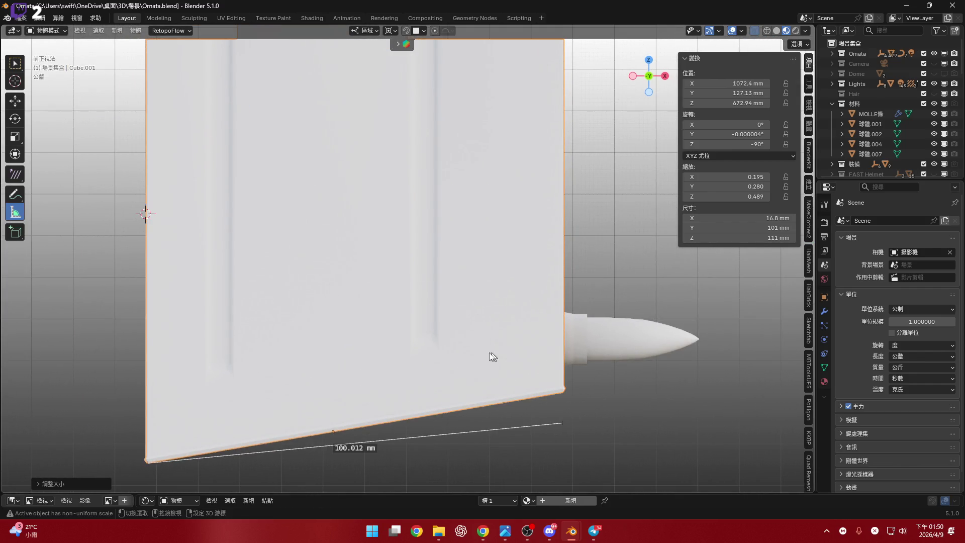
shift+scroll(259, 262, up, 2)
mouse_move(145, 276)
mouse_down()
mouse_move(561, 267)
mouse_move(562, 275)
mouse_up()
shift+middle_drag(430, 312, 424, 282)
Delete both measurement rulers and orbit back into perspective
key(Delete)
shift+middle_drag(462, 377, 448, 355)
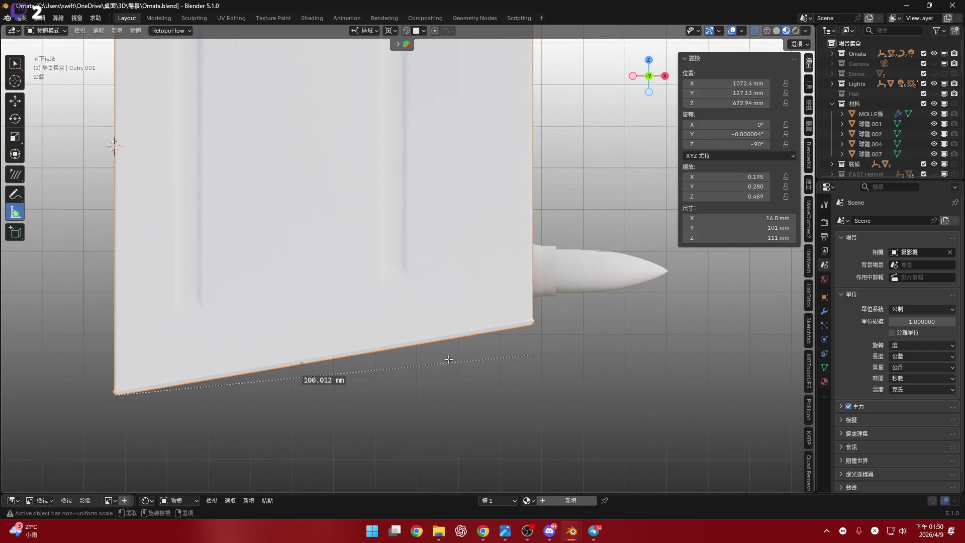
key(Delete)
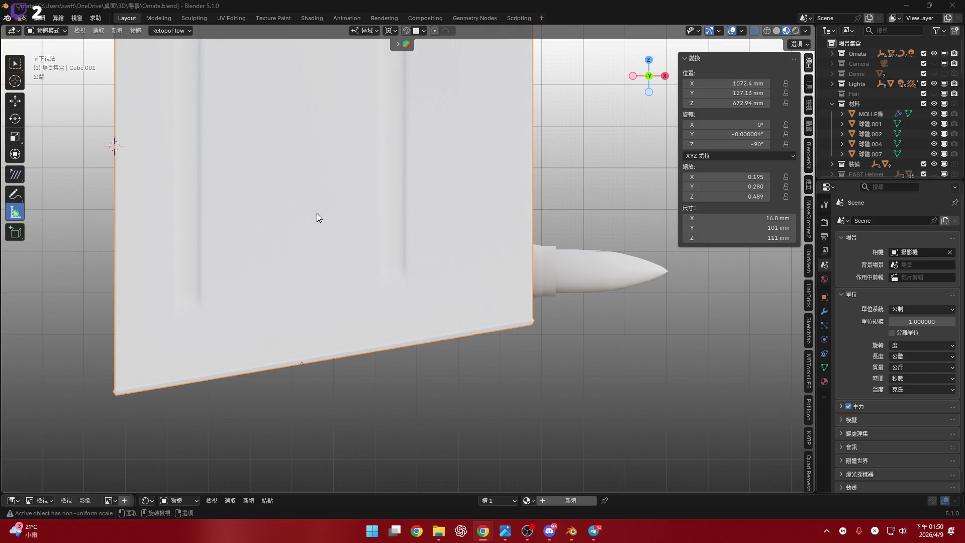
scroll(404, 297, down, 5)
mouse_move(404, 297)
middle_down()
mouse_move(306, 320)
mouse_move(366, 321)
mouse_move(387, 350)
mouse_move(408, 347)
mouse_move(386, 324)
mouse_move(393, 353)
middle_up()
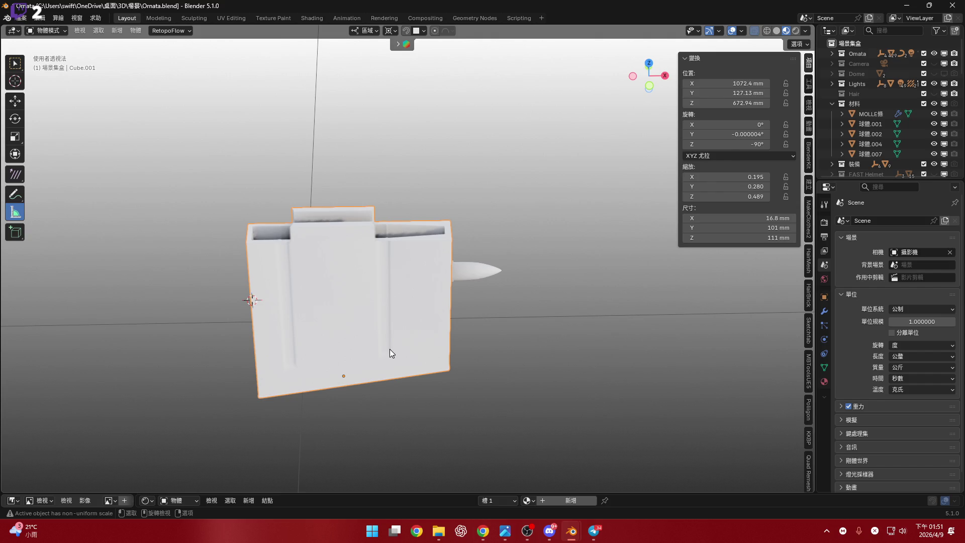
Set the Transform Pivot Point to Median Point and frame the magazine box
scroll(397, 306, down, 10)
mouse_move(351, 226)
middle_down()
mouse_move(367, 274)
mouse_move(355, 287)
mouse_move(246, 237)
middle_up()
scroll(299, 243, up, 8)
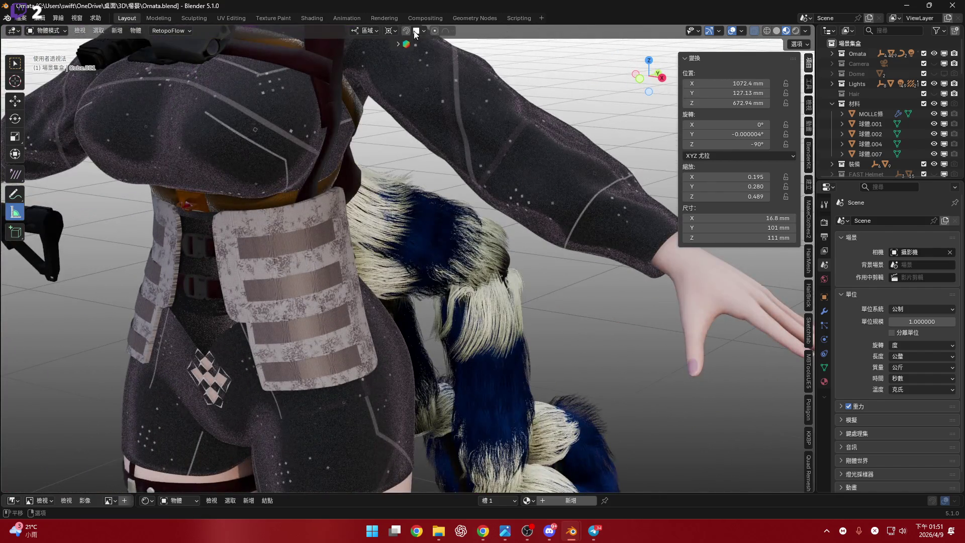
click(391, 30)
click(392, 32)
click(418, 89)
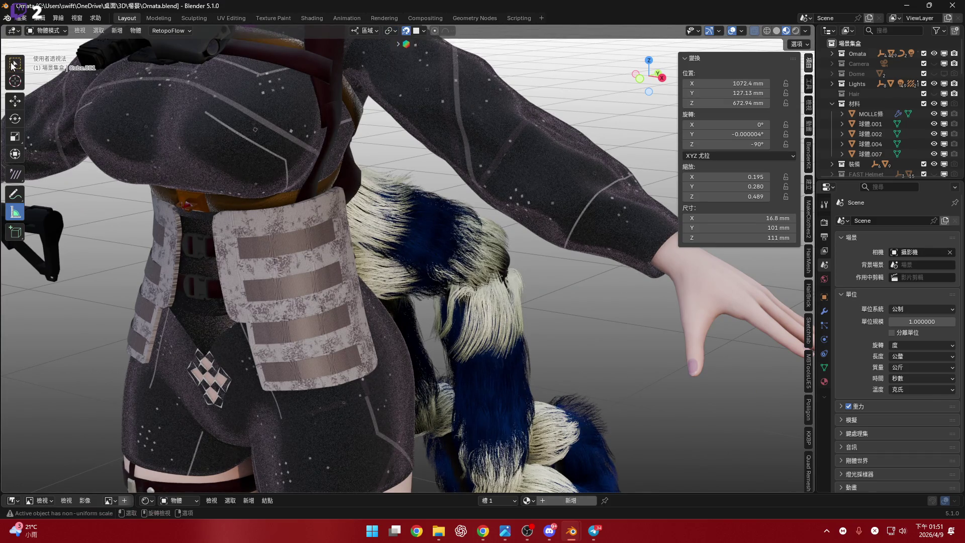
scroll(505, 331, down, 5)
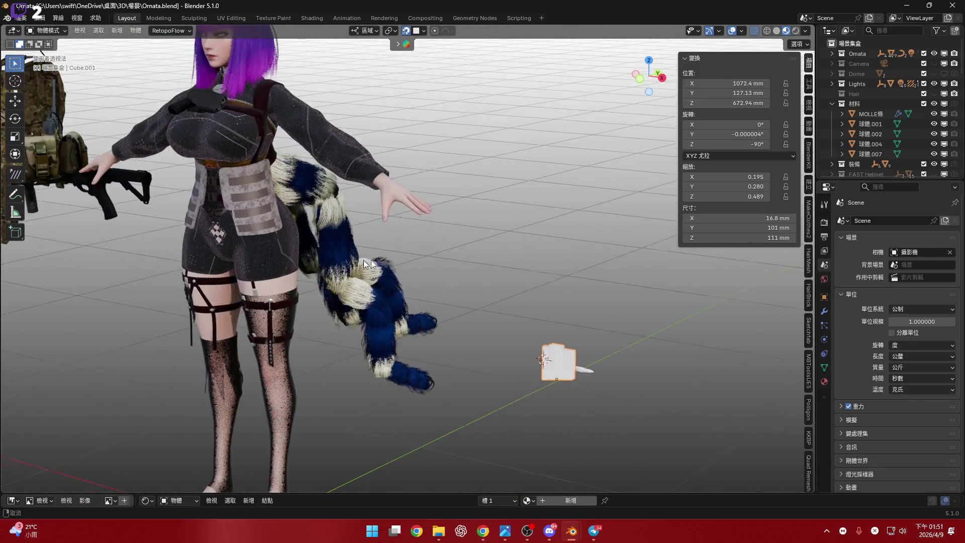
scroll(294, 227, up, 5)
scroll(294, 228, up, 2)
mouse_move(294, 227)
mouse_down()
mouse_move(374, 148)
mouse_move(355, 112)
mouse_move(364, 106)
mouse_up()
key(KP_Decimal)
mouse_move(452, 300)
middle_down()
mouse_move(464, 297)
mouse_move(420, 340)
mouse_move(445, 324)
mouse_move(413, 320)
middle_up()
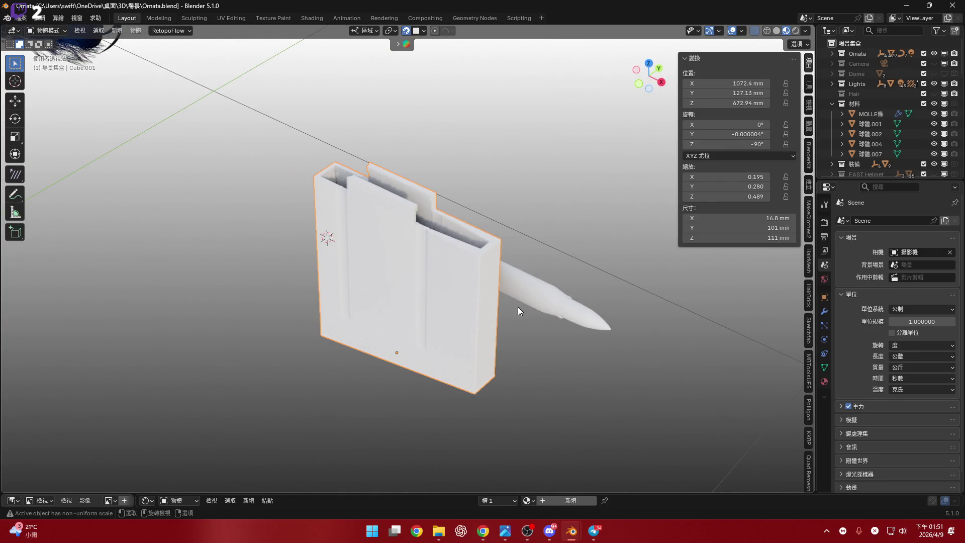
Set the bullet's origin to its geometry
click(541, 298)
mouse_move(542, 297)
middle_down()
mouse_move(522, 279)
mouse_move(628, 261)
mouse_move(402, 322)
mouse_move(355, 389)
mouse_move(438, 276)
middle_up()
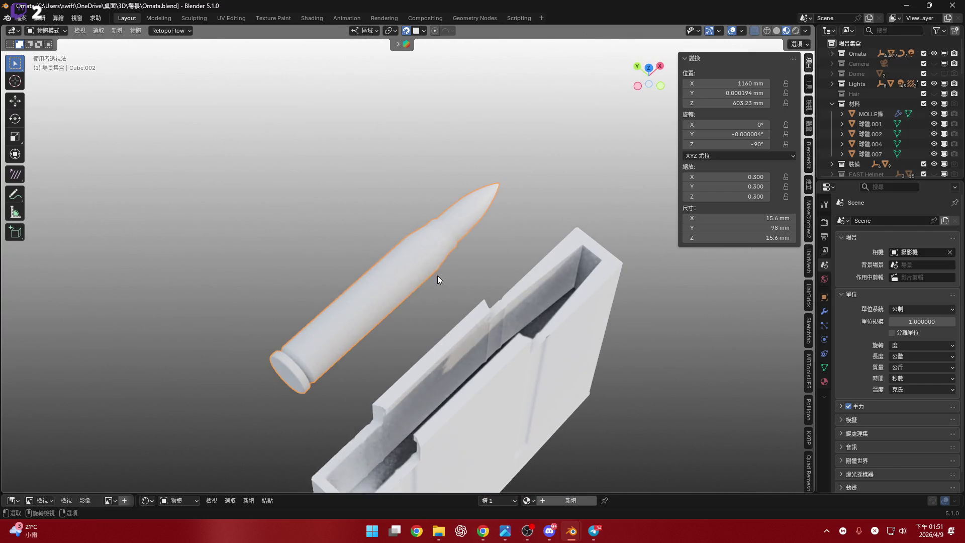
right_click(438, 276)
mouse_move(435, 276)
click(480, 309)
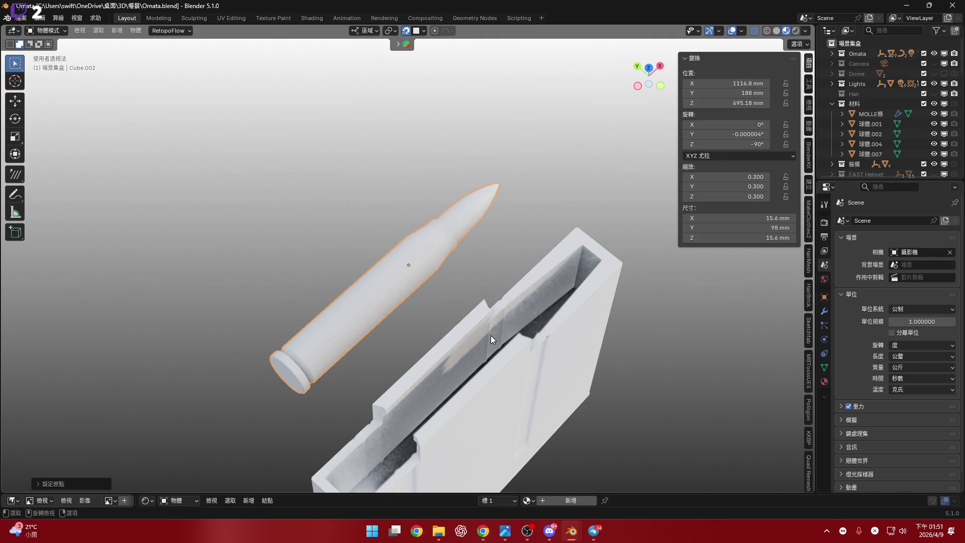
mouse_move(517, 324)
middle_down()
mouse_move(573, 299)
mouse_move(535, 301)
mouse_move(304, 233)
middle_up()
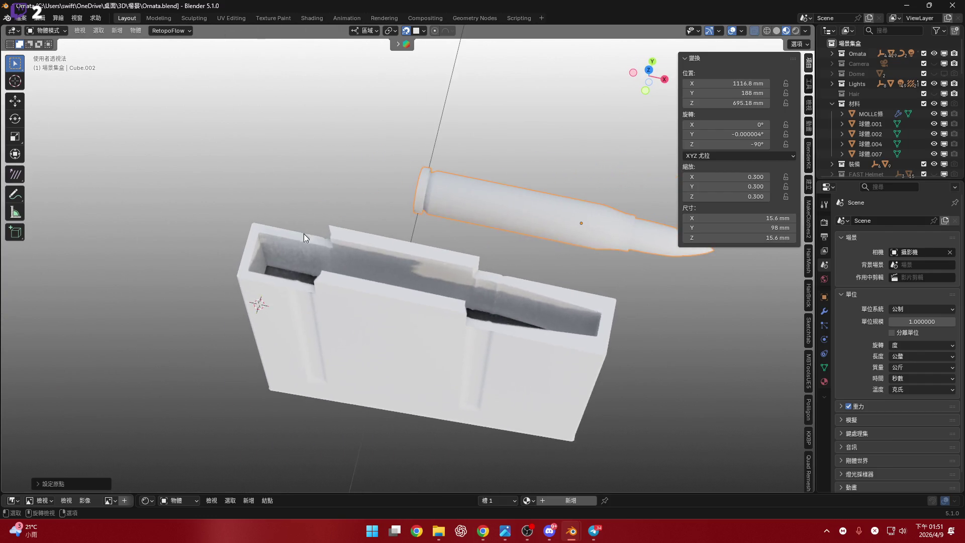
scroll(362, 277, up, 4)
Snap the 3D cursor to the magazine box's selected inner face
click(375, 259)
key(Tab)
mouse_move(374, 258)
middle_down()
mouse_move(382, 268)
mouse_move(746, 68)
middle_up()
key(alt+a)
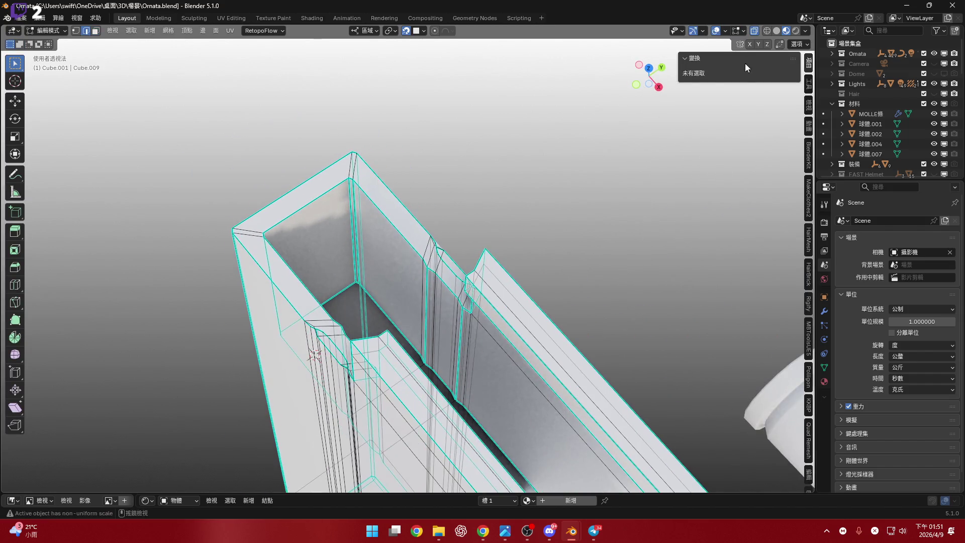
click(754, 31)
middle_drag(452, 251, 402, 271)
key(3)
click(271, 221)
key(shift+s)
click(470, 332)
mouse_move(470, 331)
middle_down()
mouse_move(433, 226)
mouse_move(410, 266)
middle_up()
key(Tab)
Snap the 3D cursor to the centre of the bullet's base face
click(384, 335)
key(Tab)
mouse_move(384, 335)
middle_down()
mouse_move(377, 323)
mouse_move(373, 345)
mouse_move(406, 315)
middle_up()
click(372, 344)
key(shift+s)
click(361, 373)
middle_drag(360, 373, 449, 261)
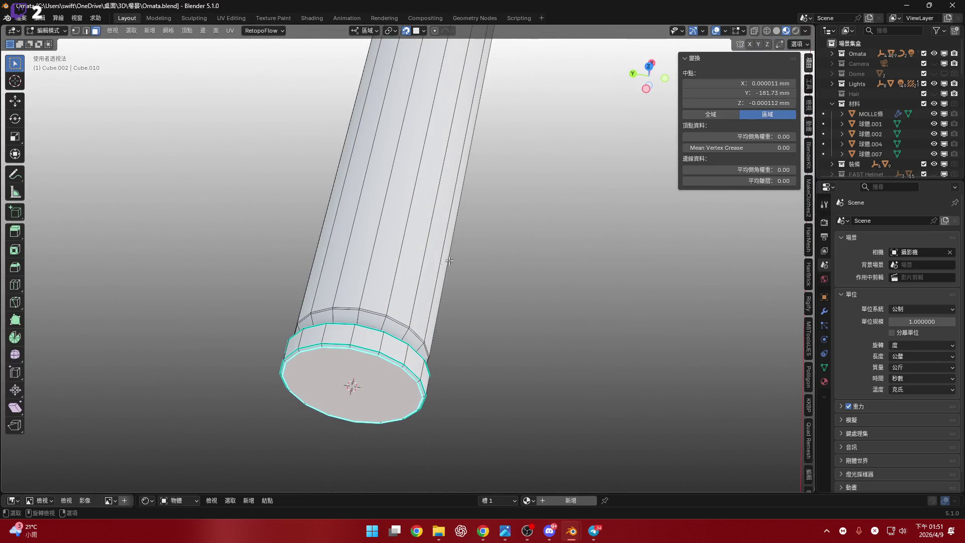
key(Tab)
Set the bullet's origin to the 3D cursor at its base
right_click(444, 252)
mouse_move(444, 252)
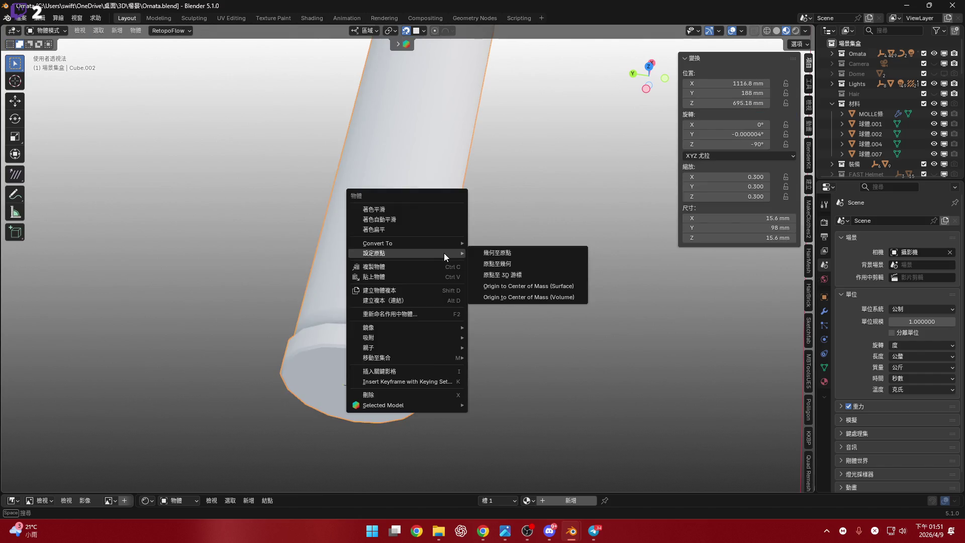
click(523, 274)
mouse_move(523, 274)
middle_down()
mouse_move(519, 300)
mouse_move(400, 294)
mouse_move(494, 307)
middle_up()
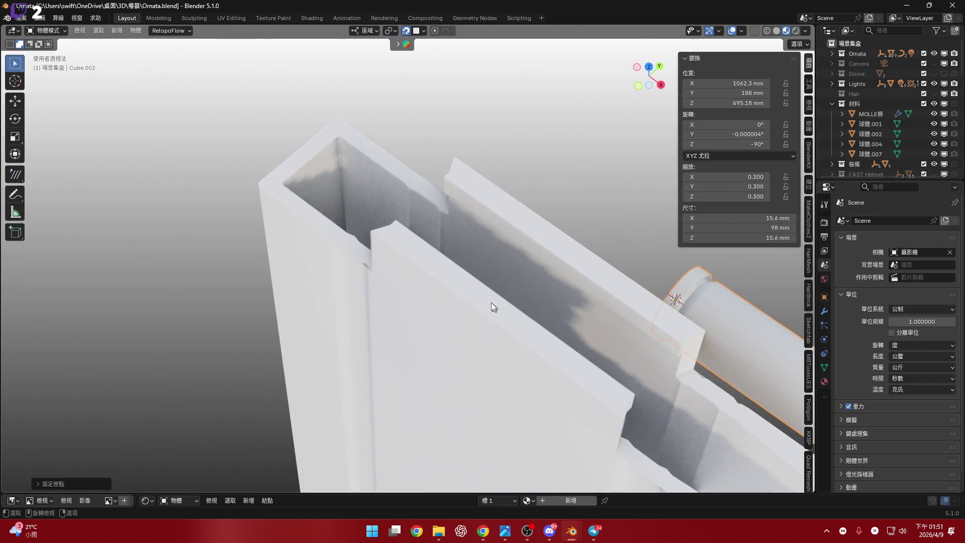
Move the bullet to the 3D cursor so it sits in the box's recess
click(428, 257)
middle_drag(427, 258, 404, 252)
key(Tab)
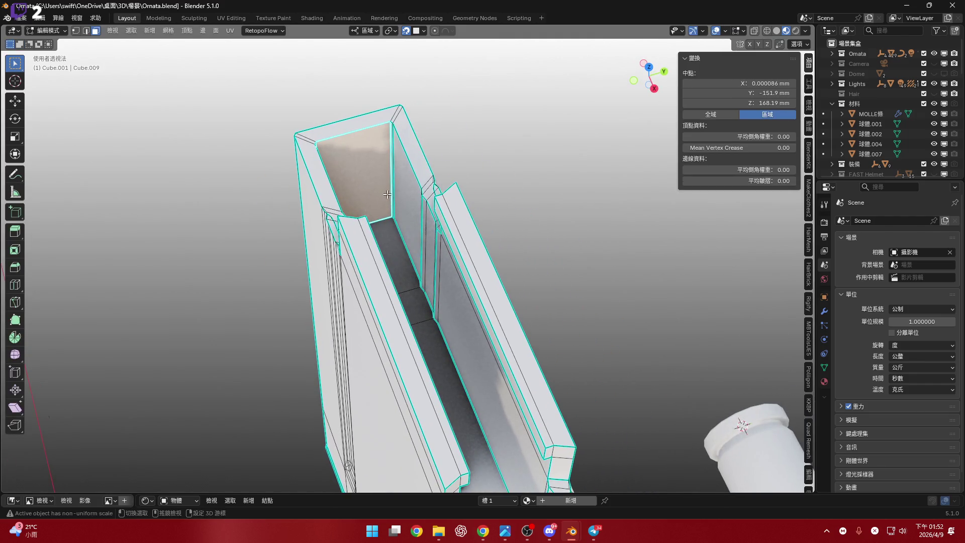
key(Tab)
mouse_move(512, 270)
middle_down()
mouse_move(405, 225)
mouse_move(579, 339)
middle_up()
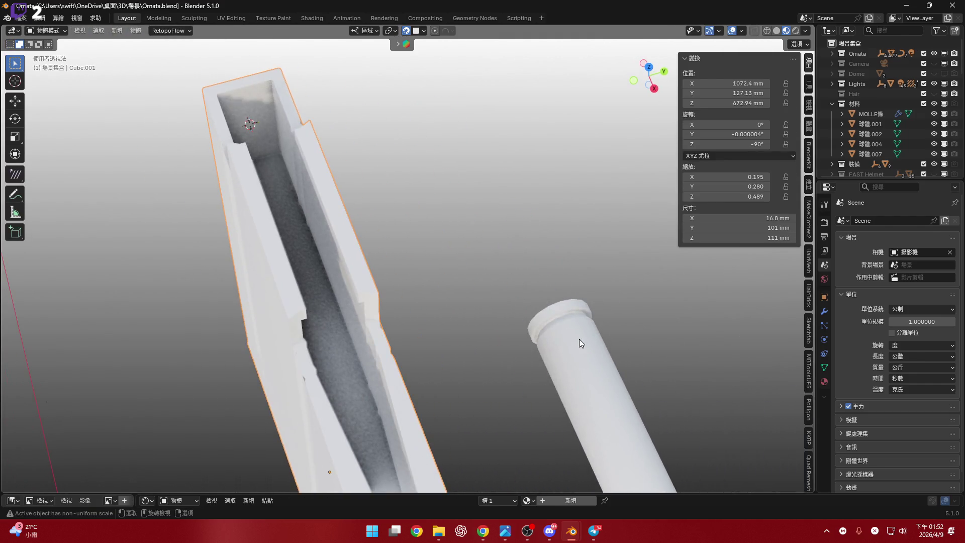
click(579, 339)
right_click(579, 339)
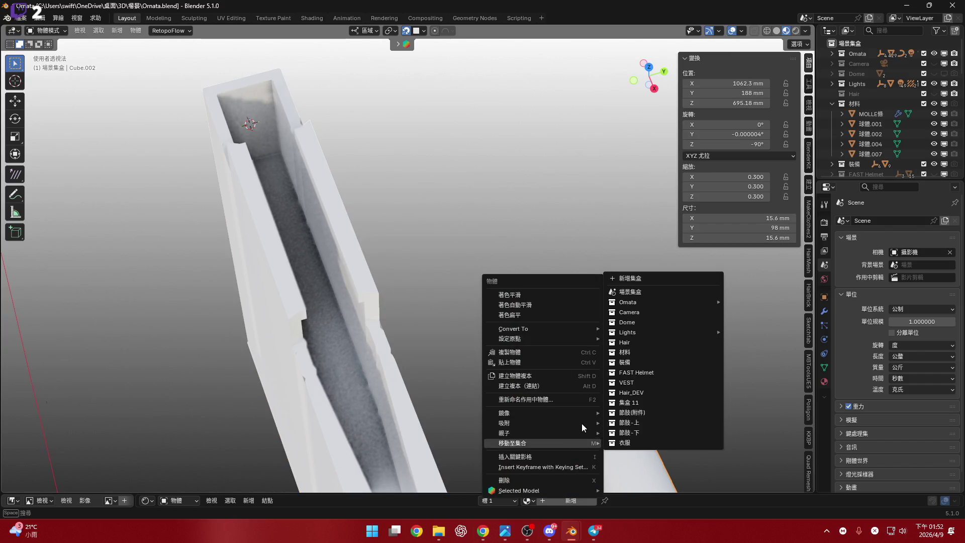
mouse_move(583, 424)
key(Return)
Scale the bullet to 0.289 in top view, then select its whole mesh in Edit Mode
mouse_move(431, 239)
middle_down()
mouse_move(457, 294)
mouse_move(446, 301)
mouse_move(468, 336)
mouse_move(487, 267)
middle_up()
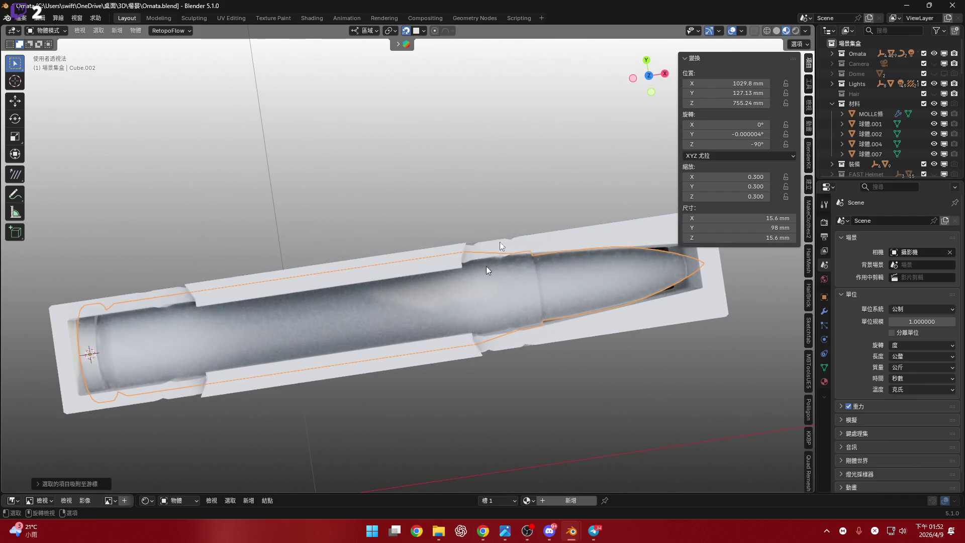
click(649, 76)
key(s)
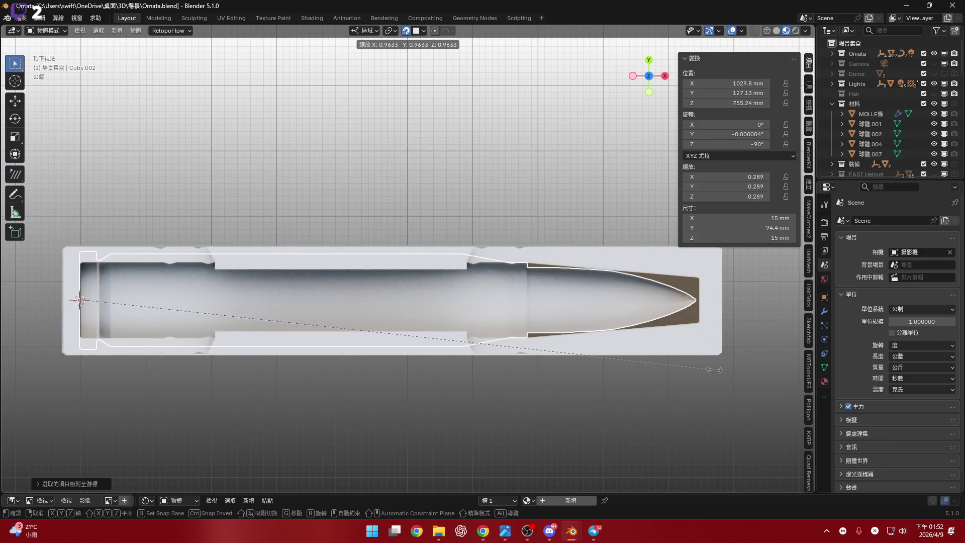
click(399, 306)
mouse_move(399, 306)
middle_down()
mouse_move(452, 297)
mouse_move(440, 258)
middle_up()
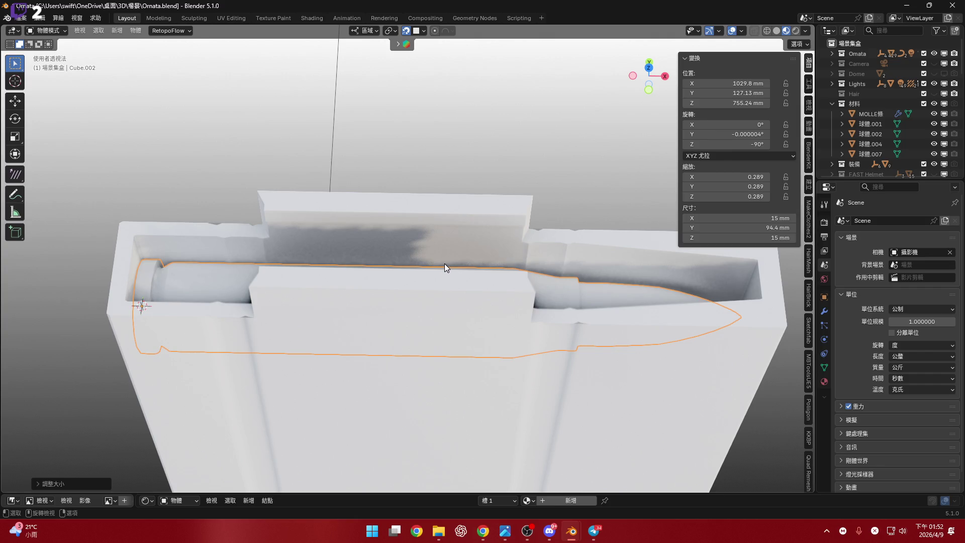
scroll(445, 264, up, 5)
mouse_move(334, 257)
middle_down()
mouse_move(421, 276)
mouse_move(372, 235)
mouse_move(508, 289)
mouse_move(460, 224)
mouse_move(467, 259)
mouse_move(505, 261)
mouse_move(459, 249)
mouse_move(524, 307)
mouse_move(566, 327)
mouse_move(370, 311)
mouse_move(437, 302)
middle_up()
key(Tab)
key(a)
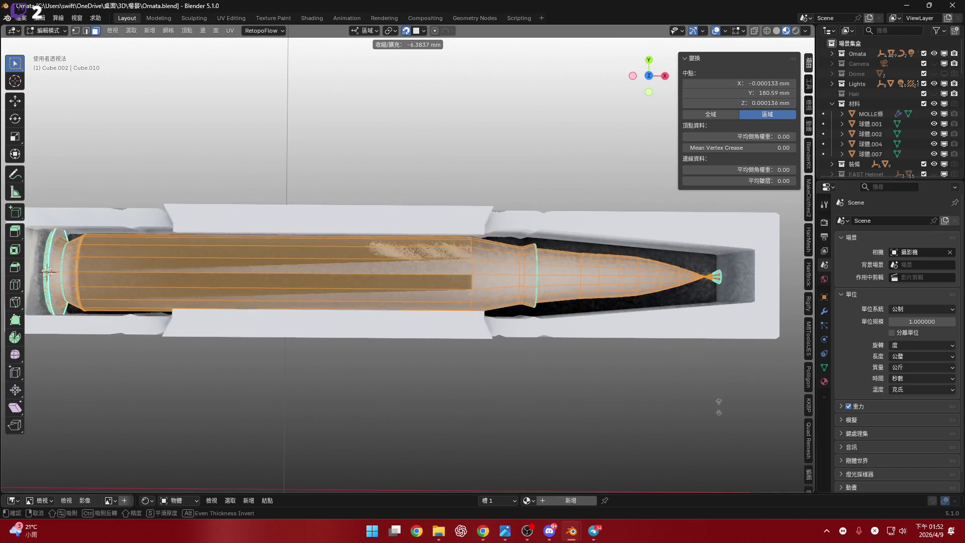
Cancel the shrink/fatten and rescale the bullet mesh, checking the pivot setting
right_click(705, 397)
scroll(543, 349, up, 2)
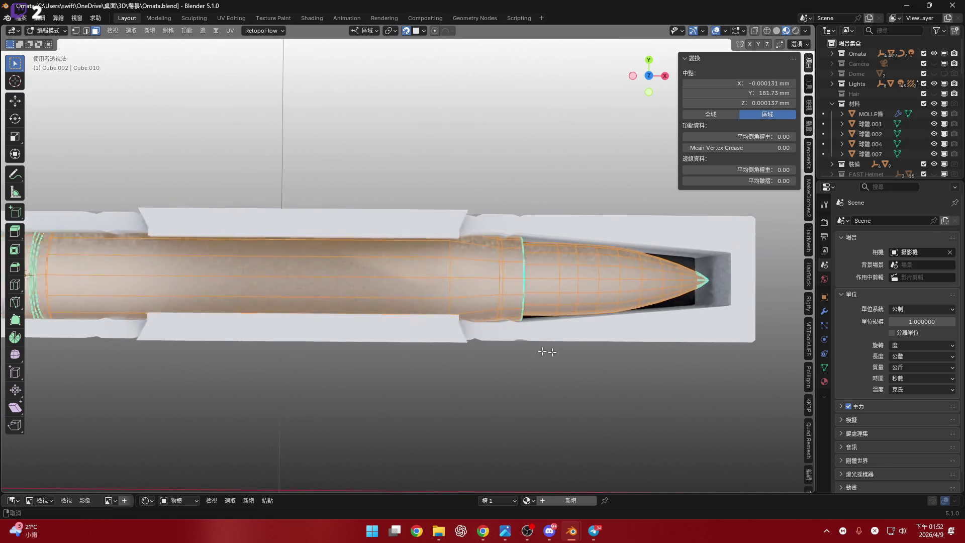
key(s)
click(611, 358)
scroll(628, 362, down, 4)
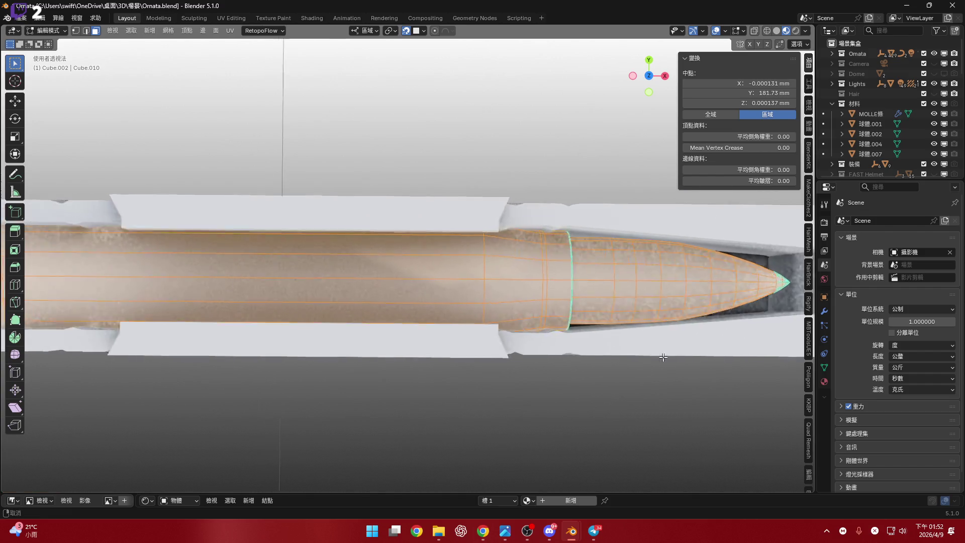
click(392, 34)
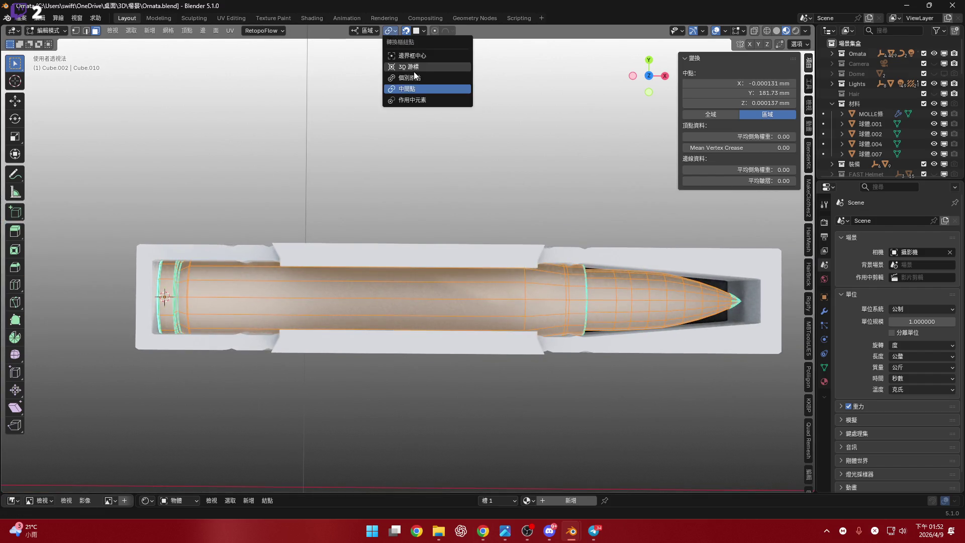
shift+middle_drag(572, 327, 525, 314)
key(s)
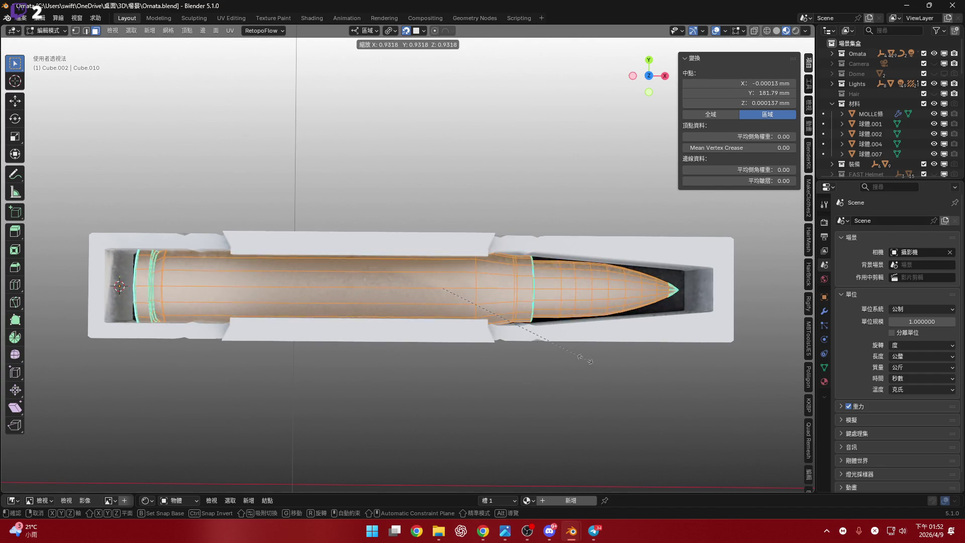
click(623, 368)
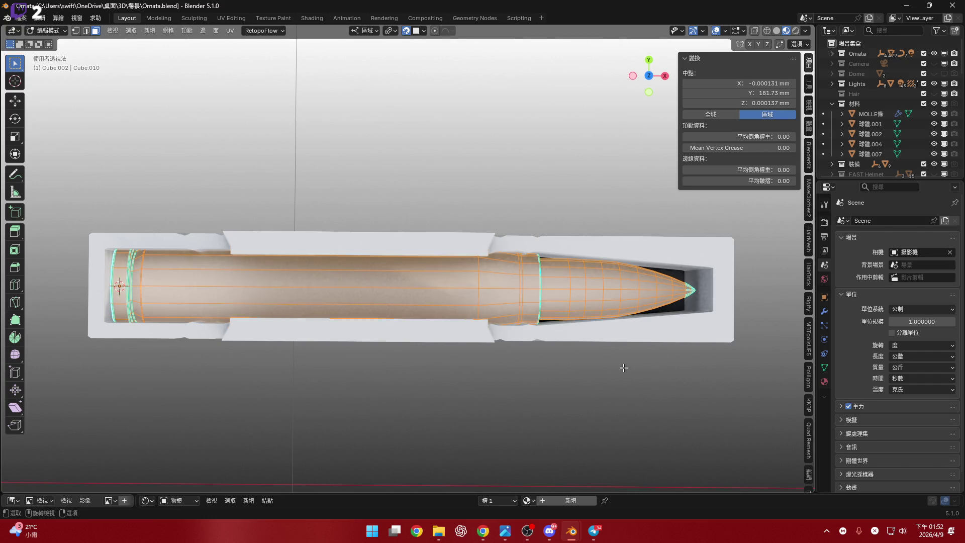
Shrink the bullet surface inward about -3.46 mm with even thickness, then return to Object Mode
key(s)
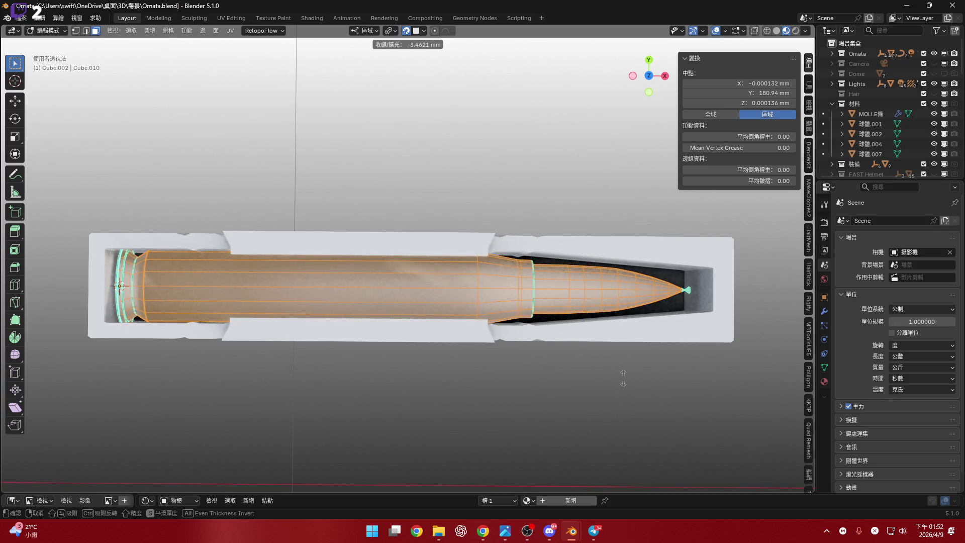
click(623, 377)
scroll(211, 287, up, 6)
mouse_move(212, 287)
middle_down()
mouse_move(255, 272)
mouse_move(272, 254)
mouse_move(308, 276)
middle_up()
scroll(256, 272, down, 5)
scroll(272, 255, up, 3)
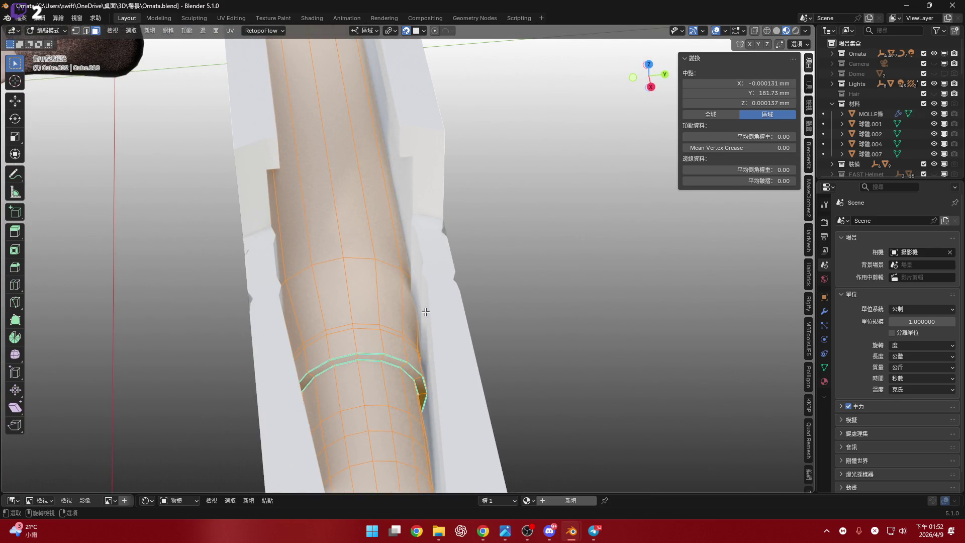
key(Tab)
mouse_move(426, 284)
middle_down()
mouse_move(384, 260)
mouse_move(432, 307)
mouse_move(545, 297)
middle_up()
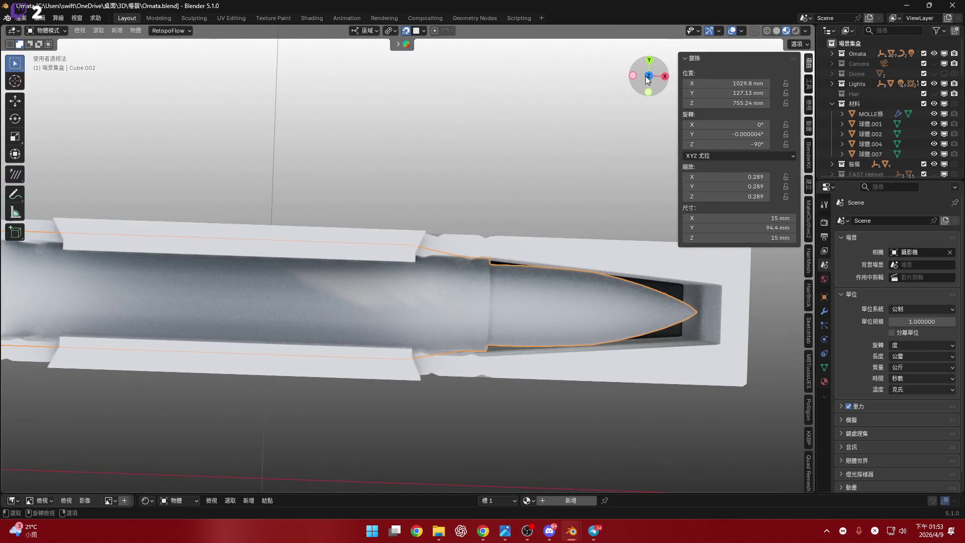
In top view, shrink the bullet to 0.198 scale and stretch it to 94.5 mm long
click(649, 76)
scroll(461, 300, up, 2)
scroll(643, 373, down, 1)
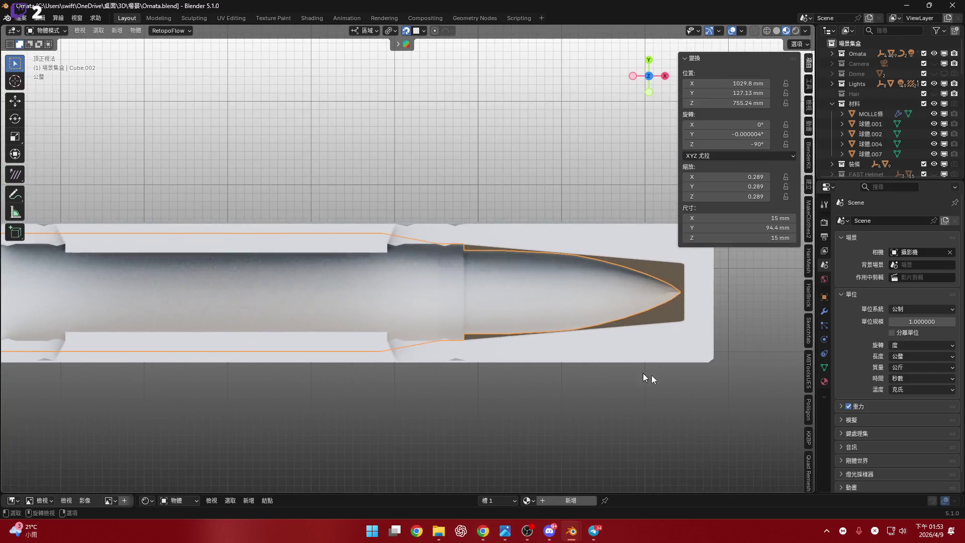
key(s)
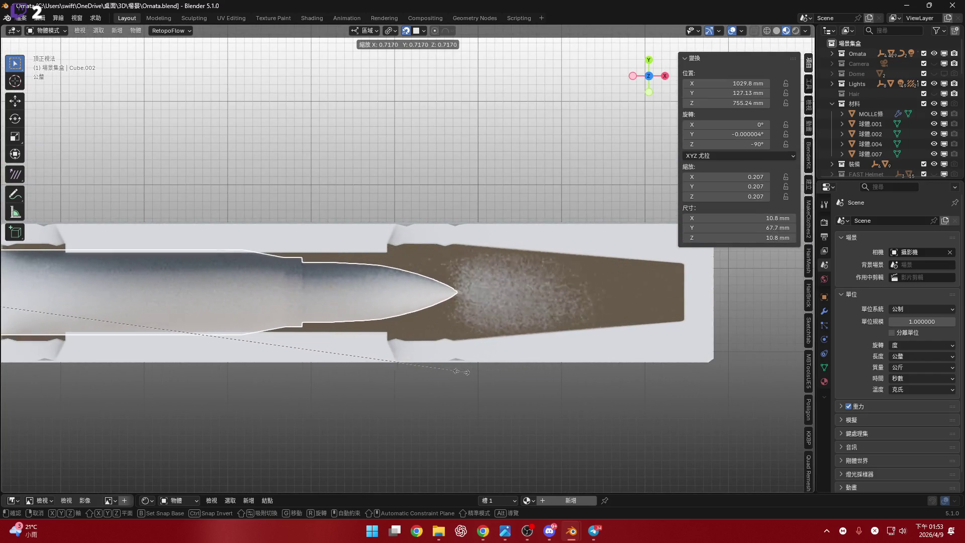
click(357, 350)
mouse_move(357, 351)
shift+middle_down()
mouse_move(593, 345)
mouse_move(453, 338)
shift+middle_up()
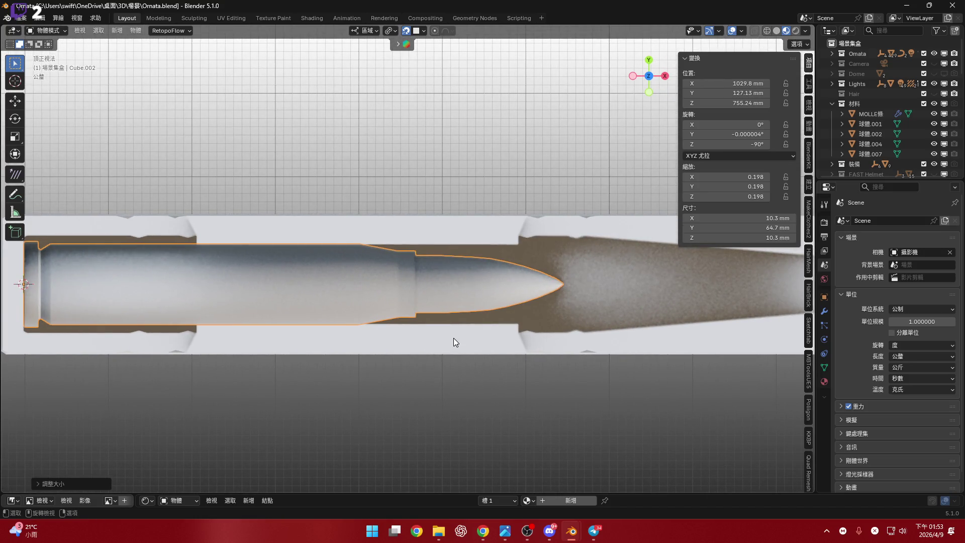
mouse_move(451, 339)
shift+middle_down()
mouse_move(379, 339)
mouse_move(428, 352)
shift+middle_up()
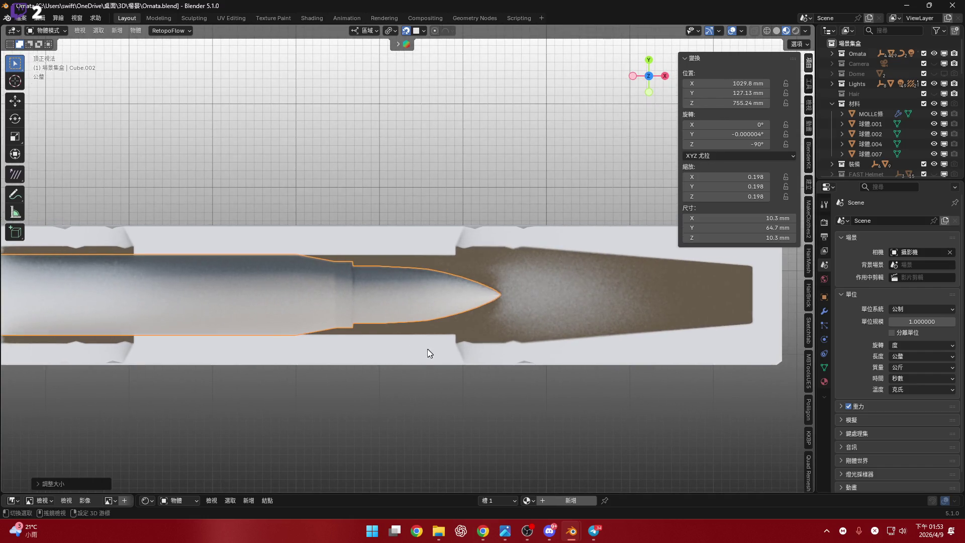
scroll(433, 345, down, 2)
key(s)
key(y)
key(y)
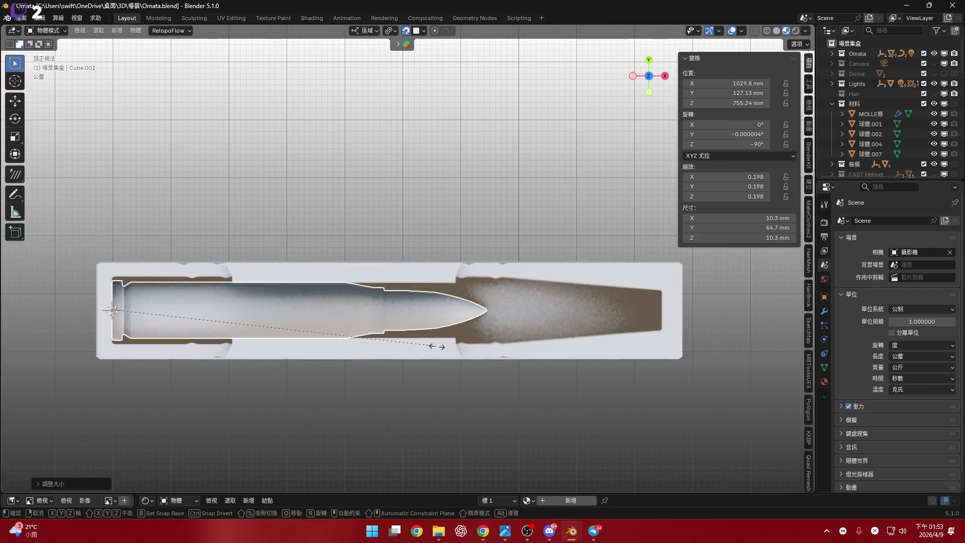
click(587, 367)
scroll(553, 332, up, 3)
mouse_move(553, 324)
middle_down()
mouse_move(481, 307)
mouse_move(436, 282)
mouse_move(400, 336)
mouse_move(372, 309)
mouse_move(415, 316)
mouse_move(392, 334)
mouse_move(403, 312)
mouse_move(433, 309)
mouse_move(401, 274)
mouse_move(431, 312)
middle_up()
Try raising the bullet vertically twice, cancel, then undo and redo the lengthwise stretch
key(g)
key(z)
key(Escape)
key(g)
key(z)
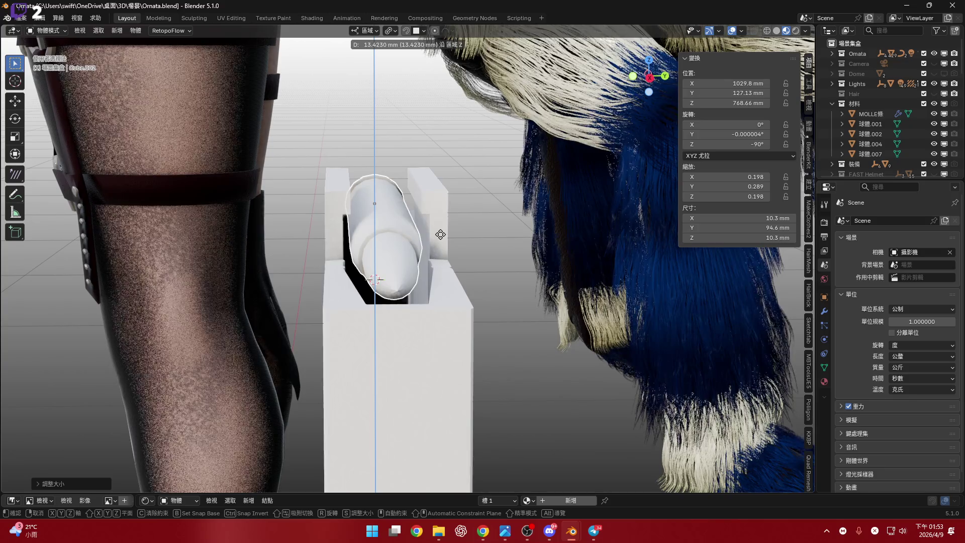
right_click(441, 235)
mouse_move(441, 234)
middle_down()
mouse_move(372, 302)
mouse_move(406, 342)
mouse_move(355, 213)
mouse_move(394, 256)
mouse_move(387, 283)
middle_up()
key(ctrl+z)
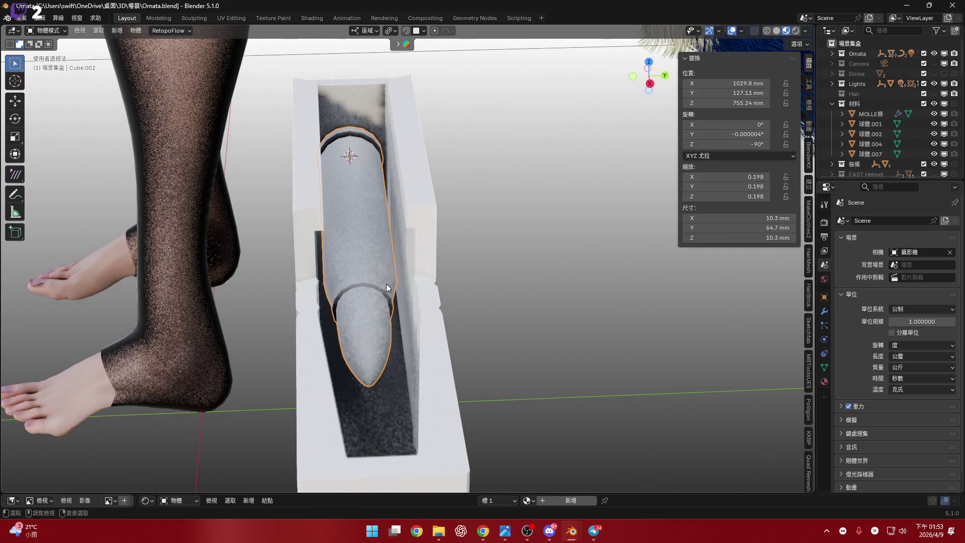
key(ctrl+shift+z)
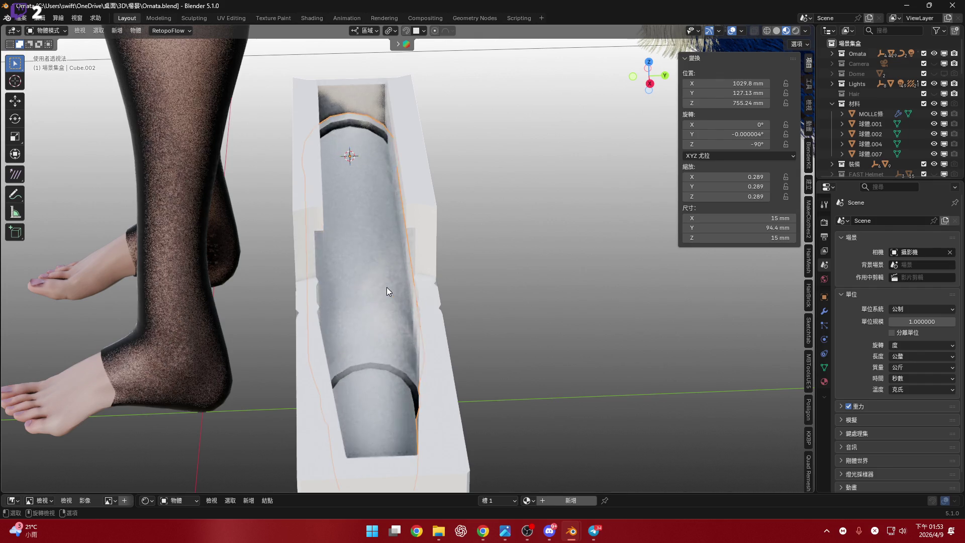
Rescale the bullet uniformly to 0.250 and lengthen it to 94.8 mm
scroll(387, 287, up, 2)
key(s)
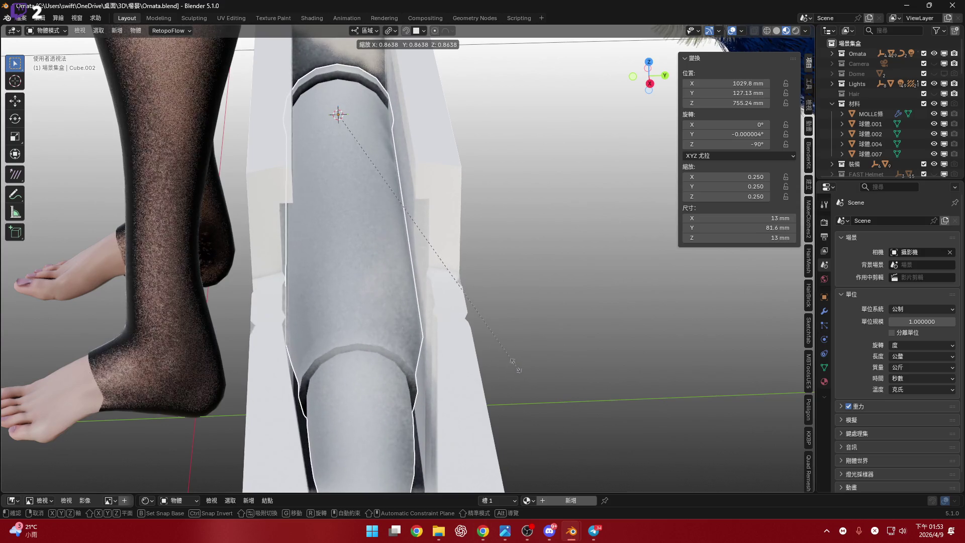
click(424, 361)
mouse_move(423, 361)
middle_down()
mouse_move(406, 345)
mouse_move(415, 341)
mouse_move(425, 372)
mouse_move(525, 409)
mouse_move(407, 345)
mouse_move(488, 392)
mouse_move(463, 341)
mouse_move(563, 355)
middle_up()
key(s)
key(z)
key(z)
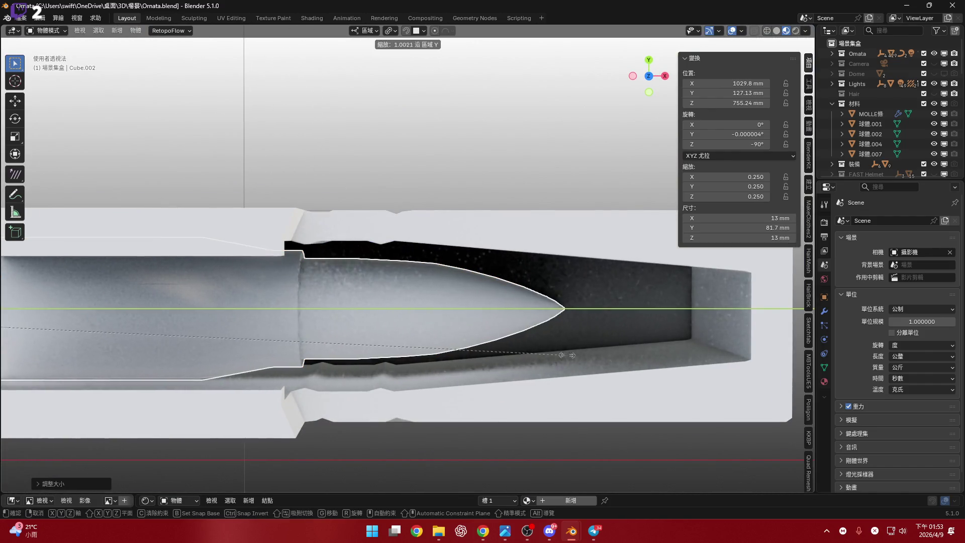
click(537, 339)
mouse_move(537, 340)
middle_down()
mouse_move(503, 304)
mouse_move(564, 286)
mouse_move(666, 287)
mouse_move(430, 345)
middle_up()
In side orthographic view, raise the bullet along Z to 768.92 mm
key(KP_1)
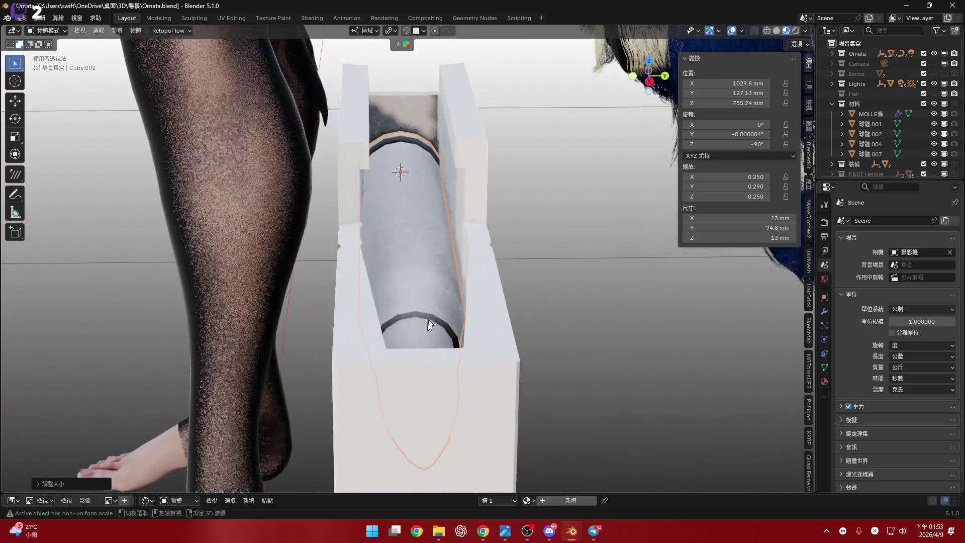
key(KP_3)
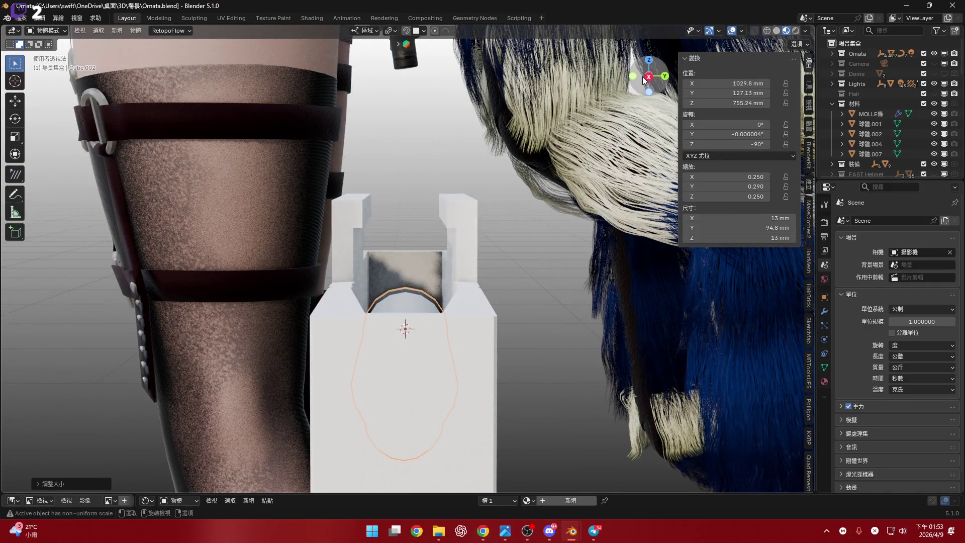
click(644, 78)
click(648, 79)
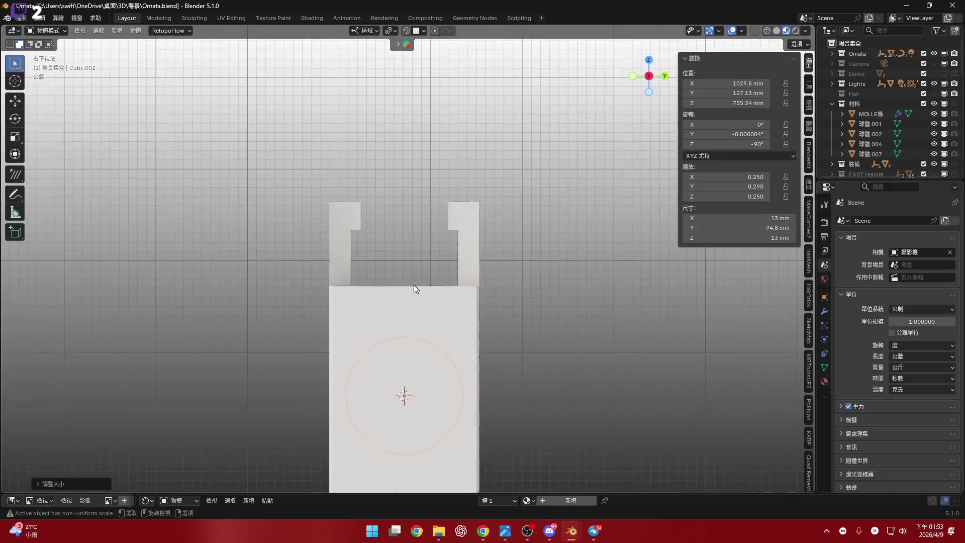
scroll(413, 312, up, 3)
key(g)
key(z)
key(z)
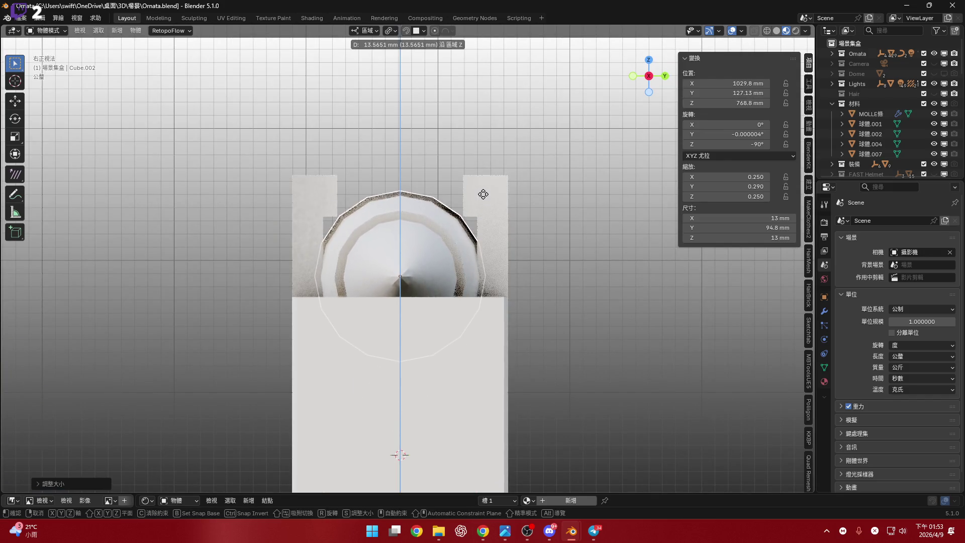
click(422, 311)
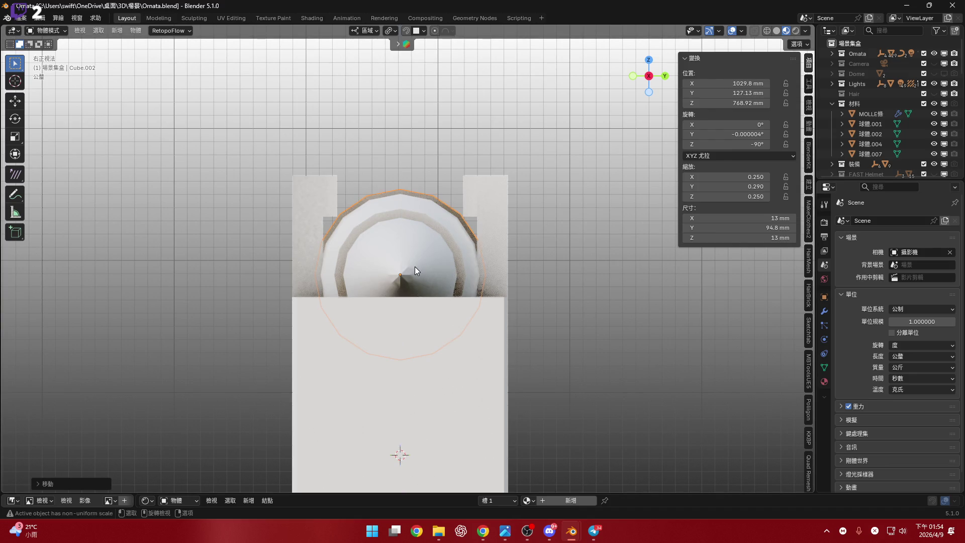
scroll(413, 267, up, 3)
mouse_move(413, 267)
middle_down()
mouse_move(482, 282)
mouse_move(460, 291)
mouse_move(476, 286)
mouse_move(416, 282)
mouse_move(477, 305)
middle_up()
Cancel the inward offset on the bullet's tip in Edit Mode and return to Object Mode
key(Tab)
click(439, 283)
scroll(422, 271, up, 4)
key(1)
key(3)
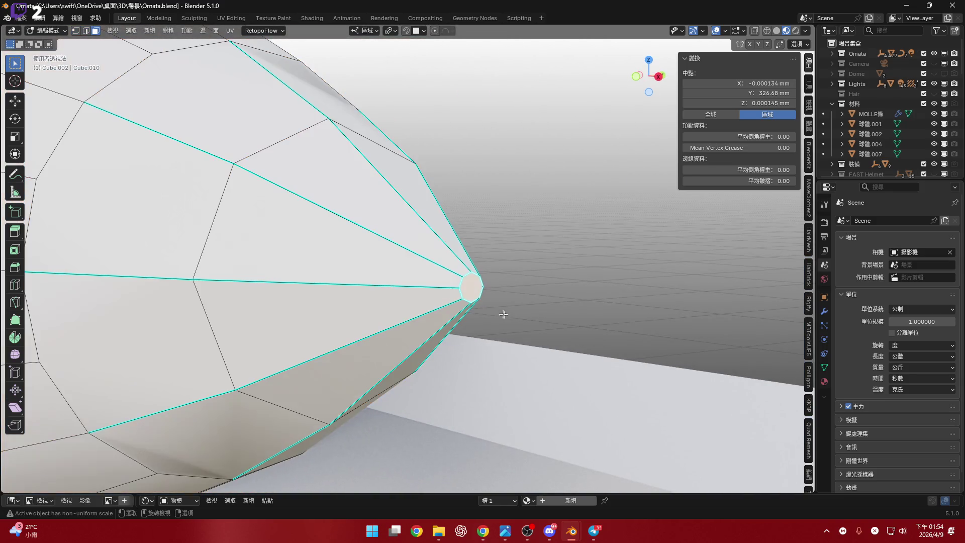
right_click(726, 427)
mouse_move(453, 297)
middle_down()
mouse_move(282, 351)
mouse_move(467, 323)
mouse_move(442, 335)
mouse_move(388, 315)
mouse_move(371, 345)
mouse_move(467, 385)
mouse_move(413, 287)
mouse_move(459, 334)
mouse_move(487, 309)
middle_up()
scroll(442, 335, down, 3)
scroll(412, 334, up, 3)
key(Tab)
scroll(392, 353, down, 4)
mouse_move(366, 281)
middle_down()
mouse_move(421, 278)
mouse_move(400, 269)
mouse_move(452, 263)
mouse_move(384, 294)
mouse_move(423, 315)
middle_up()
Apply Shade Auto Smooth to the bullet, after briefly trying plain Shade Smooth
key(s)
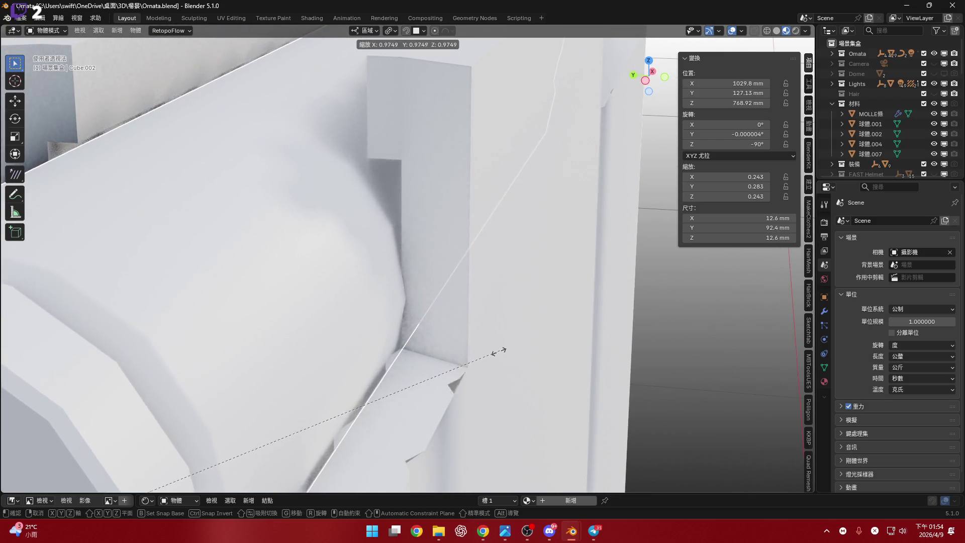
right_click(378, 295)
right_click(316, 149)
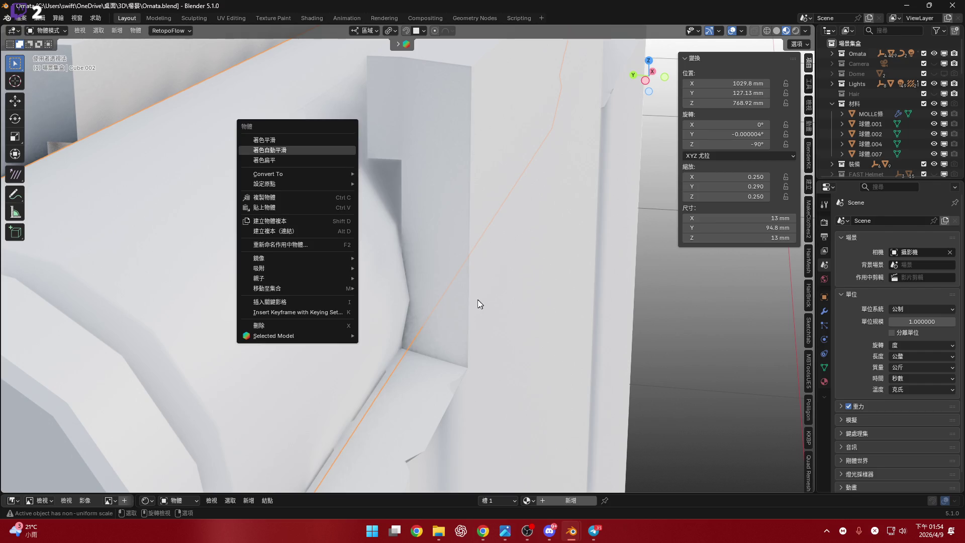
key(Return)
middle_drag(458, 321, 358, 295)
right_click(359, 295)
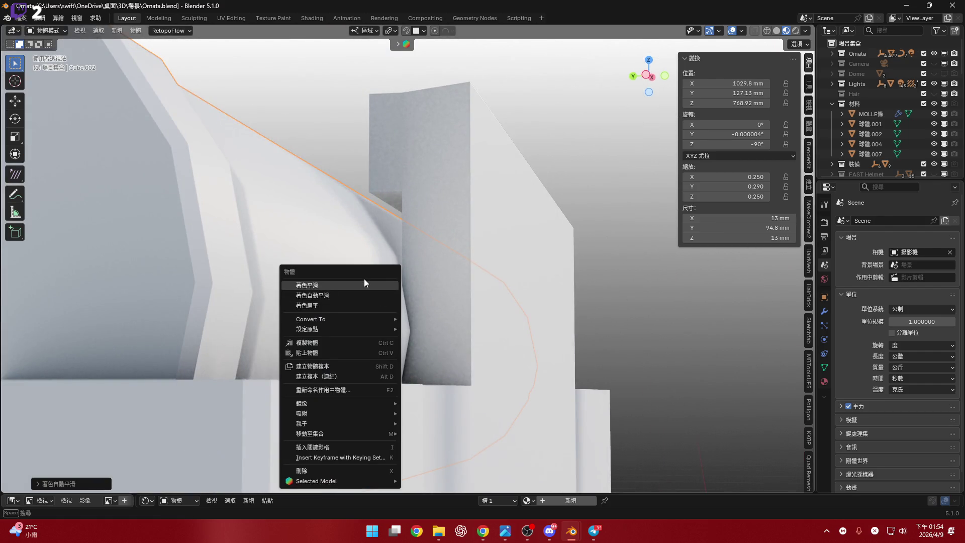
key(Return)
middle_drag(428, 319, 362, 302)
right_click(362, 303)
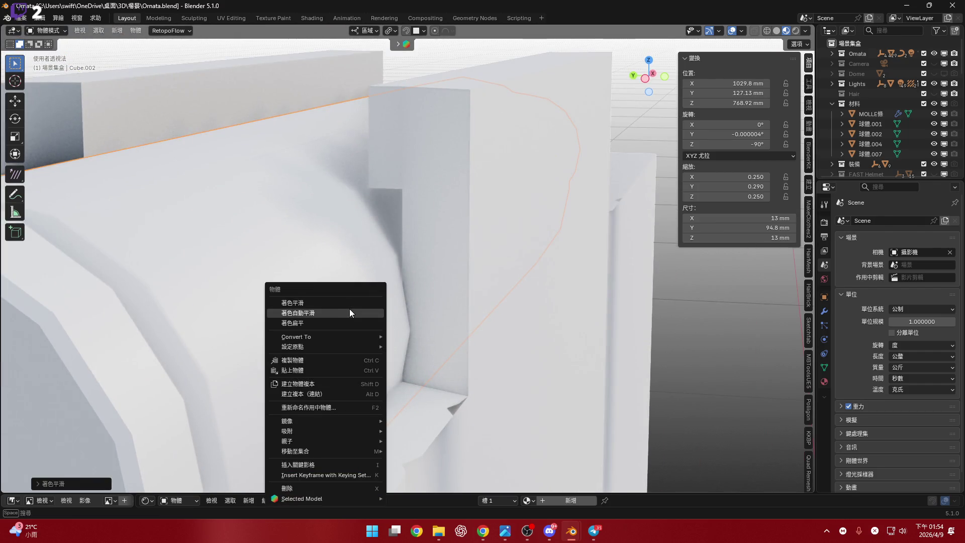
key(Return)
scroll(448, 339, up, 3)
scroll(442, 335, up, 2)
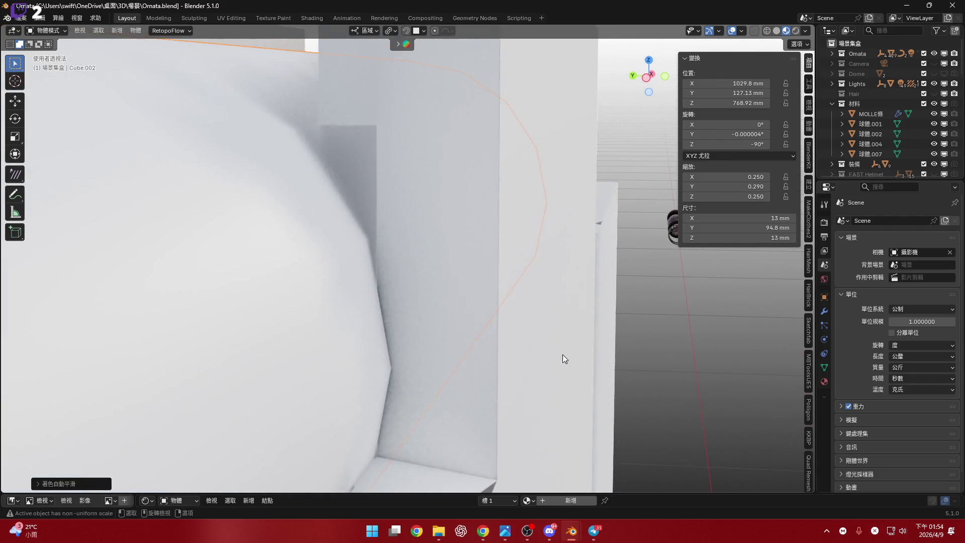
Shrink the bullet slightly to 12.3 × 90.3 × 12.3 mm
key(s)
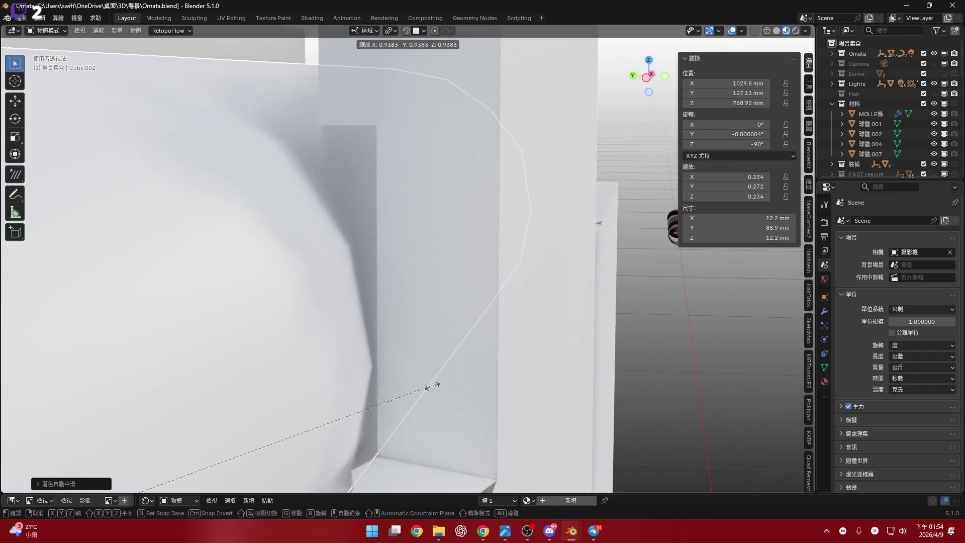
alt+scroll(435, 384, up, 4)
alt+scroll(453, 402, down, 8)
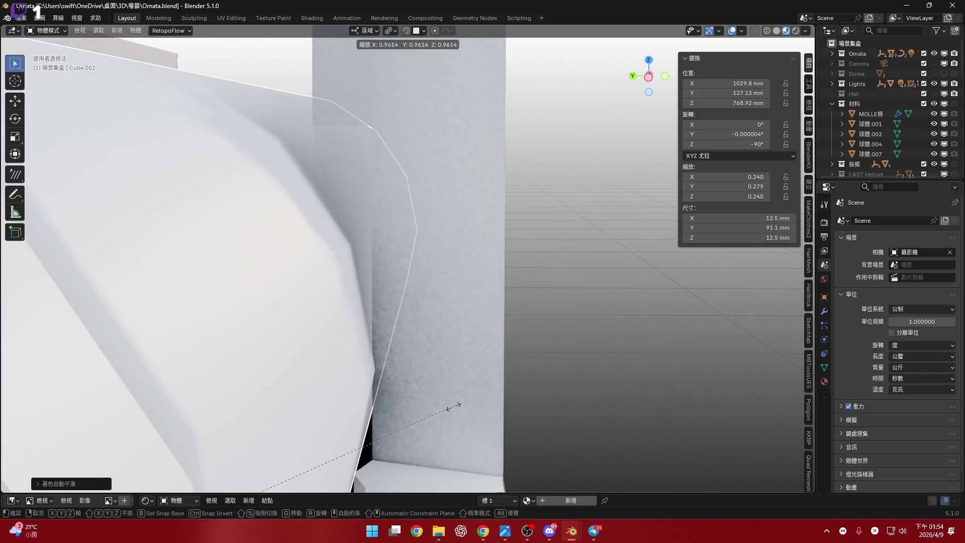
click(401, 372)
mouse_move(400, 369)
middle_down()
mouse_move(429, 338)
mouse_move(403, 355)
mouse_move(467, 370)
mouse_move(450, 318)
mouse_move(384, 324)
mouse_move(372, 342)
mouse_move(309, 373)
mouse_move(291, 348)
mouse_move(518, 359)
mouse_move(544, 278)
mouse_move(395, 276)
mouse_move(431, 319)
mouse_move(553, 332)
middle_up()
Scale the bullet along the X axis
key(s)
key(x)
key(x)
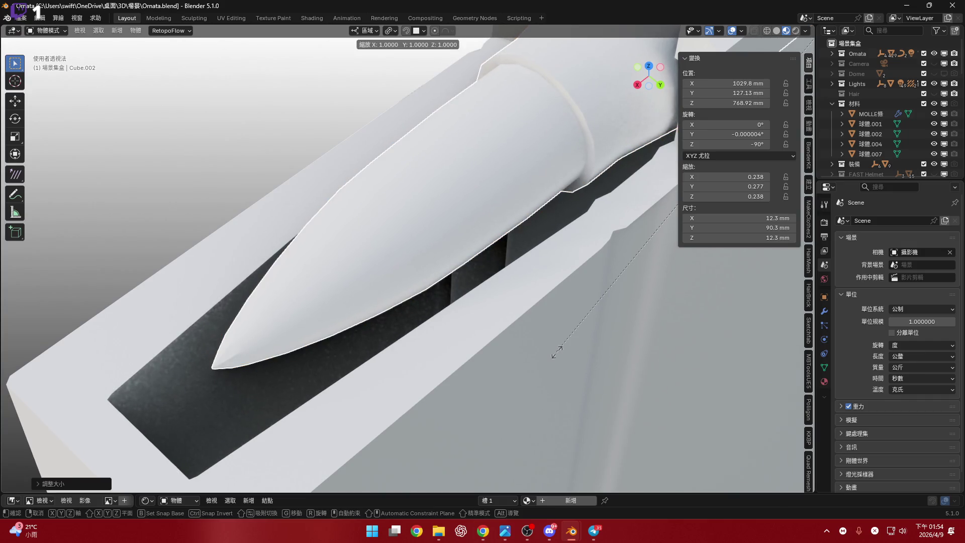
click(534, 387)
mouse_move(440, 363)
middle_down()
mouse_move(422, 297)
mouse_move(388, 267)
middle_up()
scroll(425, 285, down, 4)
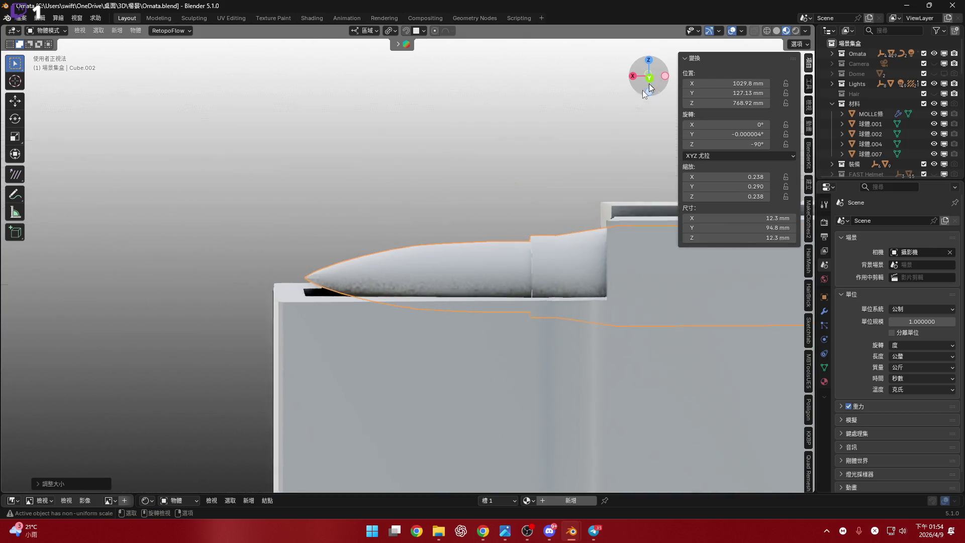
In orthographic X-ray view, shorten the bullet along Y to 94.1 mm, then show material preview
click(649, 80)
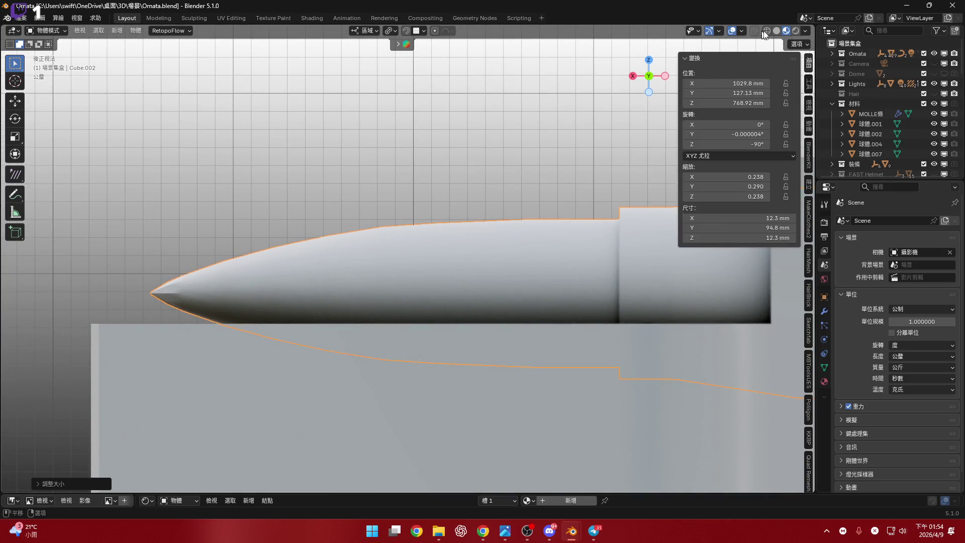
click(754, 32)
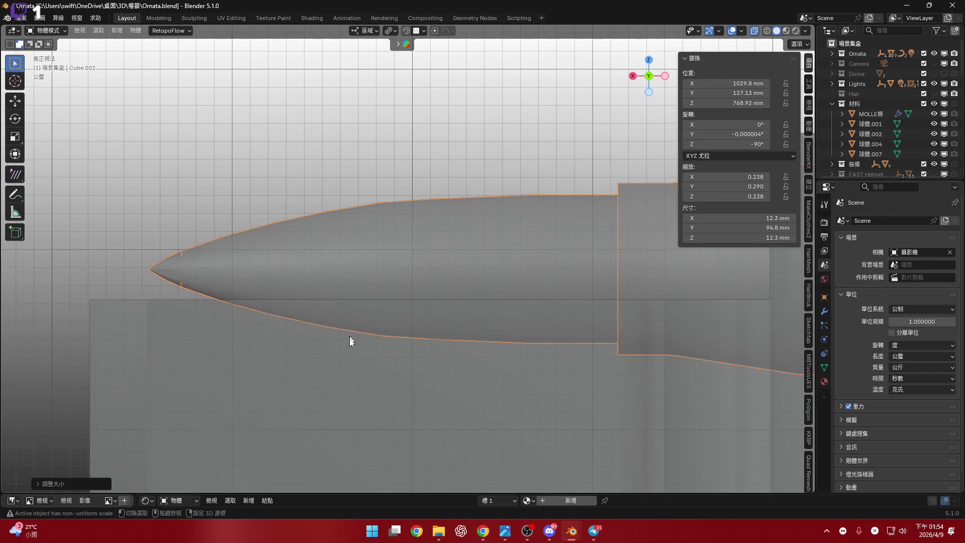
key(s)
key(y)
click(329, 400)
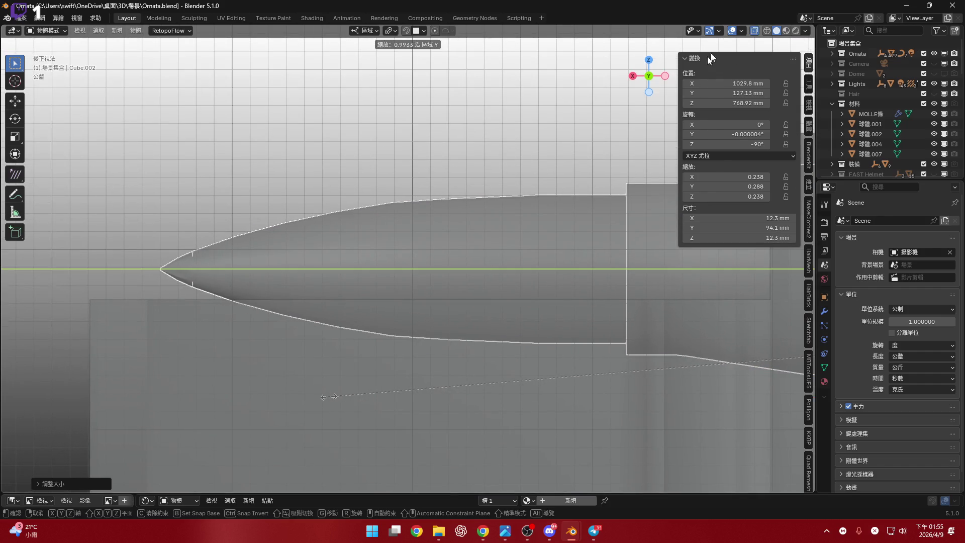
click(754, 31)
click(787, 31)
Return to a perspective view of the magazine and bring up the Apply transform menu
scroll(586, 267, down, 5)
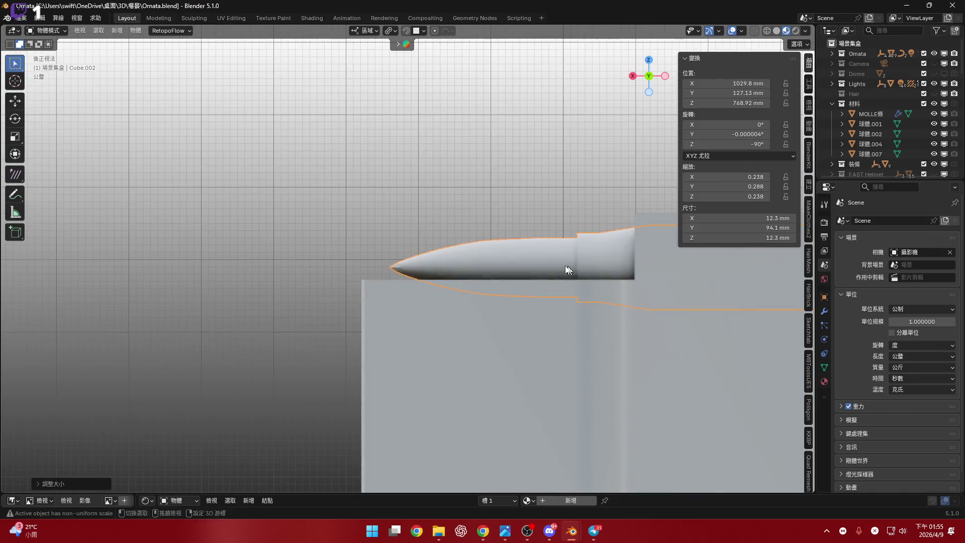
mouse_move(573, 289)
middle_down()
mouse_move(562, 294)
mouse_move(611, 294)
mouse_move(400, 327)
middle_up()
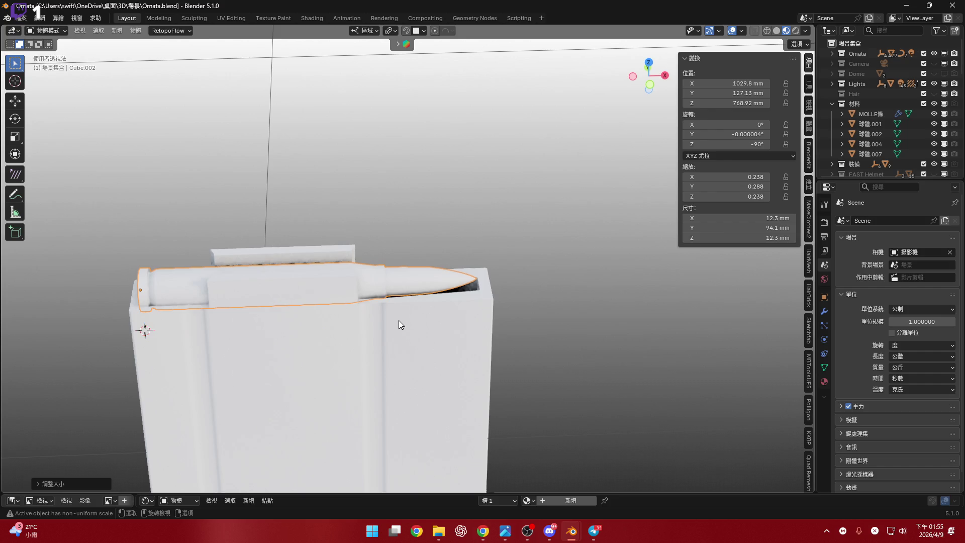
scroll(399, 324, down, 2)
scroll(370, 334, down, 4)
mouse_move(388, 318)
middle_down()
mouse_move(361, 293)
mouse_move(463, 302)
middle_up()
key(ctrl+a)
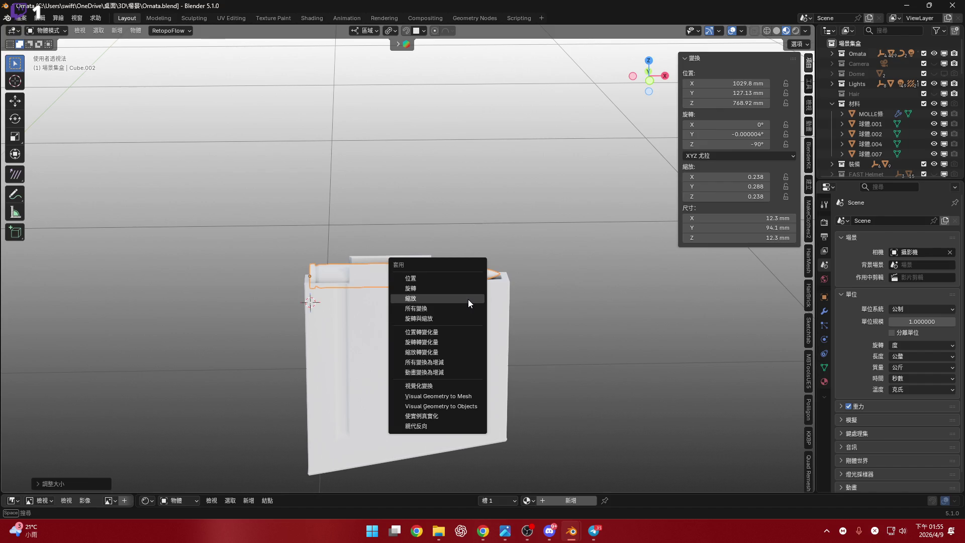
Apply scale to both the bullet and the magazine body
click(468, 300)
click(469, 299)
key(ctrl+a)
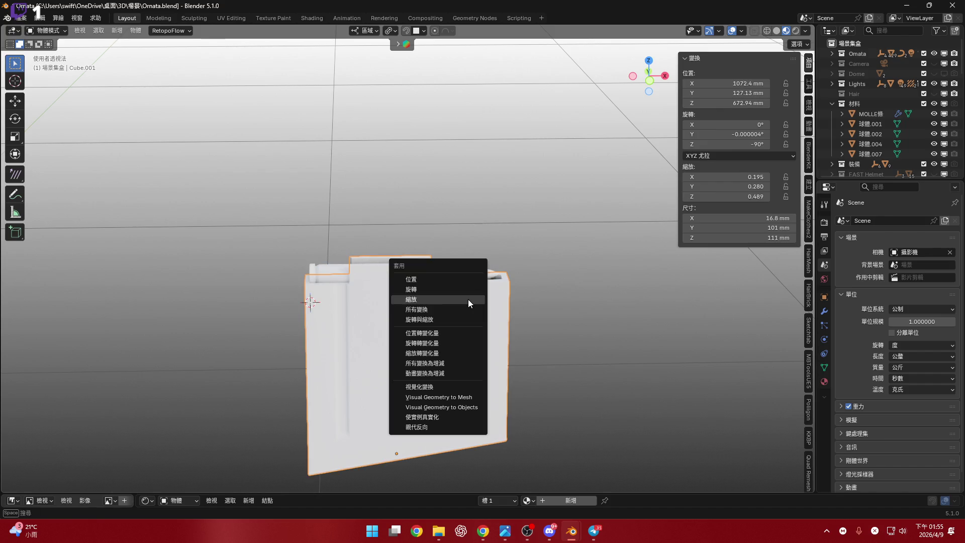
click(469, 300)
mouse_move(469, 300)
middle_down()
mouse_move(449, 300)
mouse_move(420, 321)
mouse_move(411, 302)
mouse_move(444, 293)
middle_up()
scroll(444, 293, up, 2)
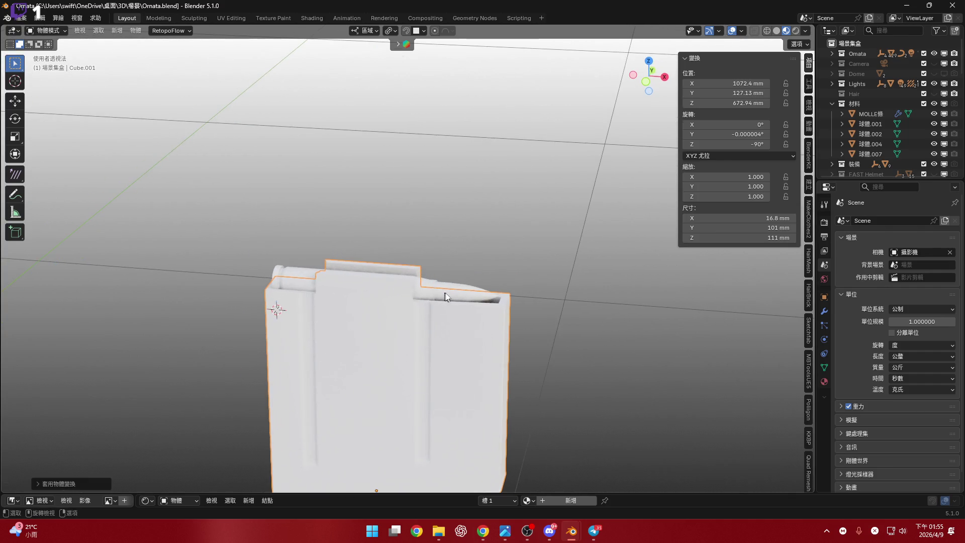
mouse_move(452, 285)
middle_down()
mouse_move(452, 276)
mouse_move(610, 261)
middle_up()
mouse_move(437, 304)
middle_down()
mouse_move(400, 336)
mouse_move(407, 352)
mouse_move(382, 357)
mouse_move(415, 336)
mouse_move(392, 360)
middle_up()
scroll(400, 336, down, 3)
scroll(391, 360, down, 6)
scroll(906, 107, down, 4)
scroll(905, 107, down, 8)
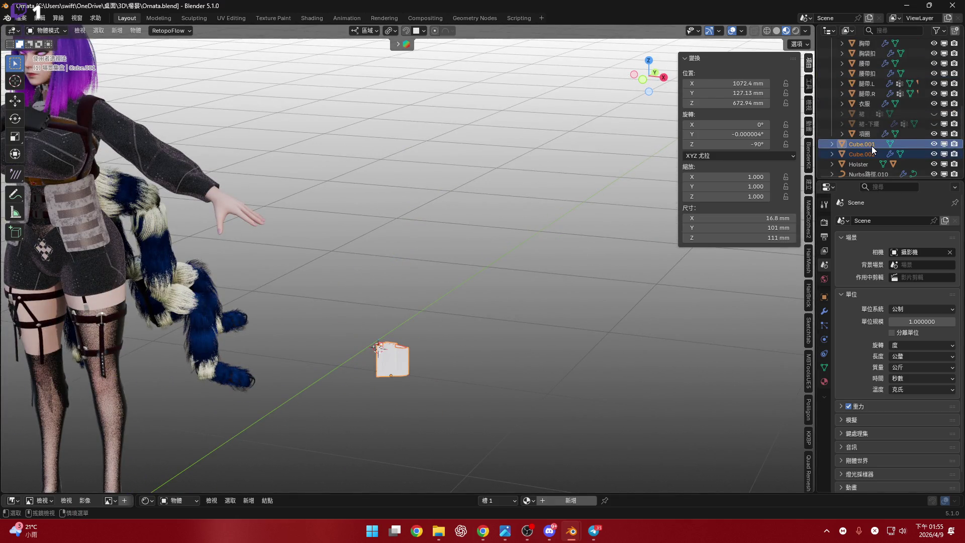
Rename the magazine object Cube.001 to 'AWM'
double_click(871, 146)
text(AWM_)
key(super+v)
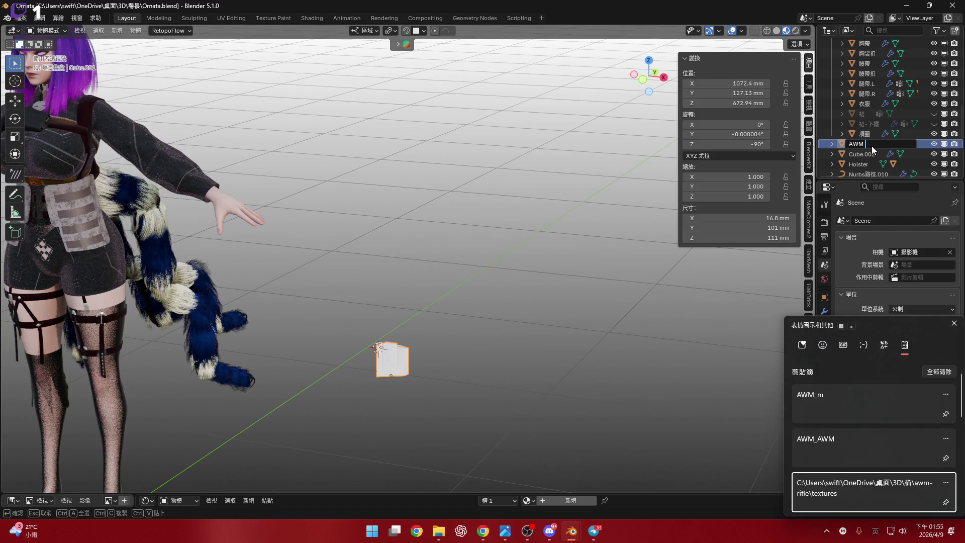
key(Down)
key(Down)
key(Down)
key(Up)
key(Up)
key(Down)
key(Down)
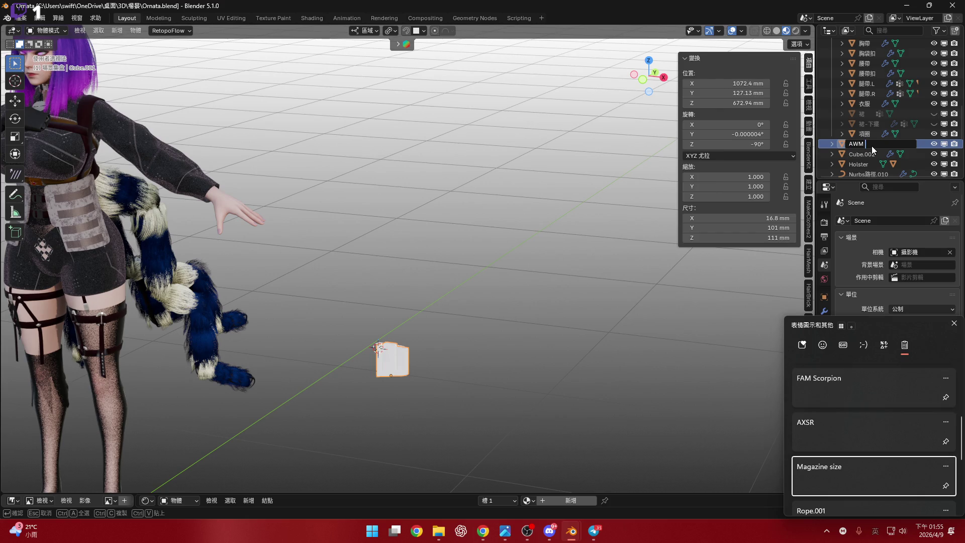
key(Escape)
key(Return)
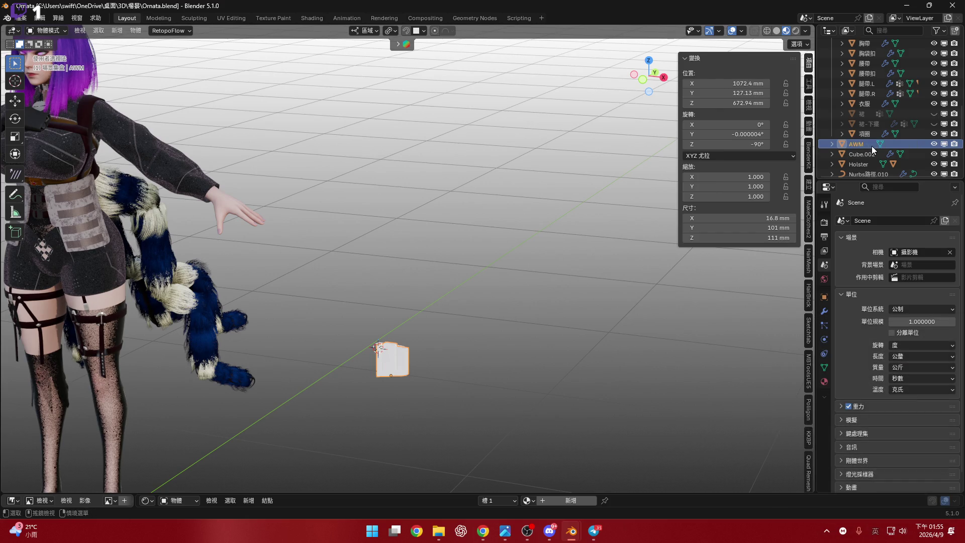
Delete the accidentally pasted FAM Scorpion object
key(ctrl+v)
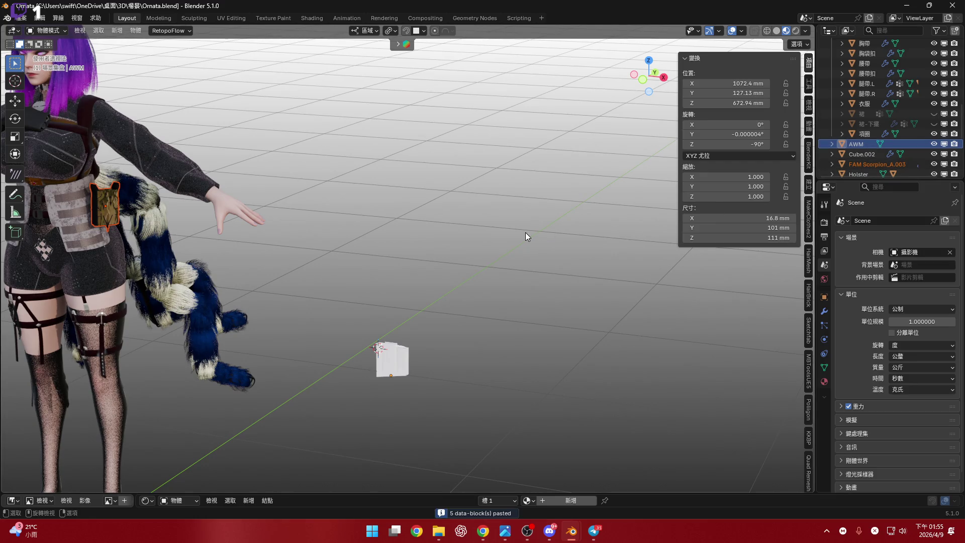
scroll(503, 241, down, 5)
scroll(422, 246, up, 2)
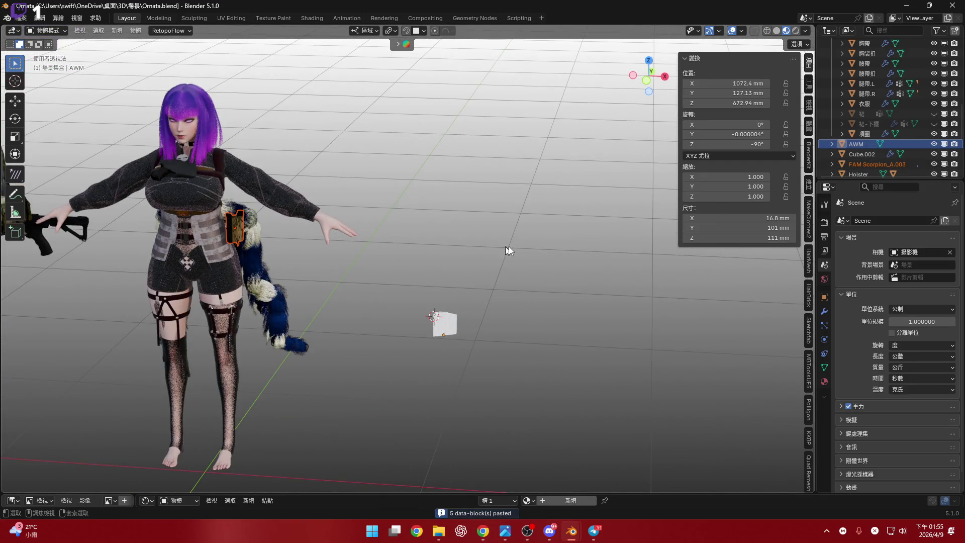
key(Delete)
Rename the magazine to 'AWM Magazine' and frame it in the view
double_click(867, 143)
text(Magazine size)
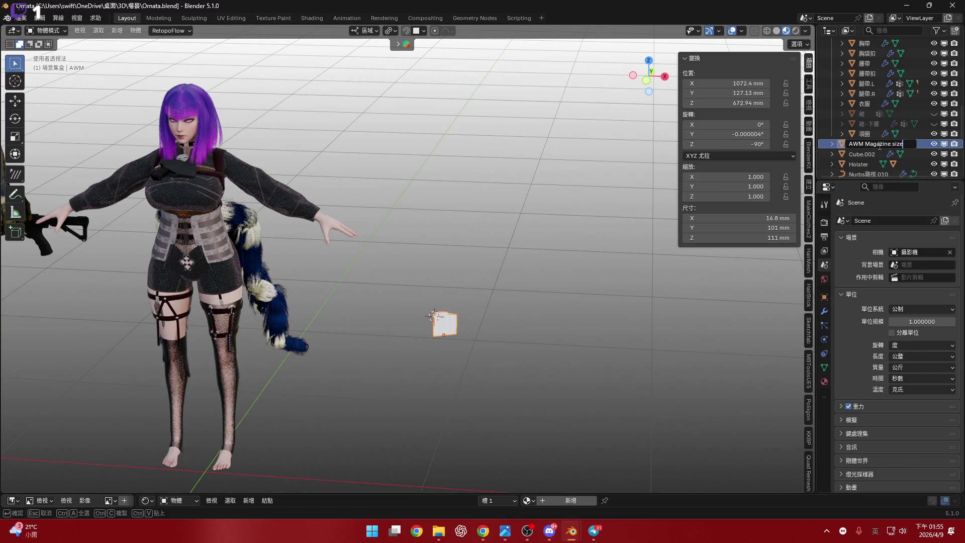
key(BackSpace)
key(BackSpace)
key(BackSpace)
key(Return)
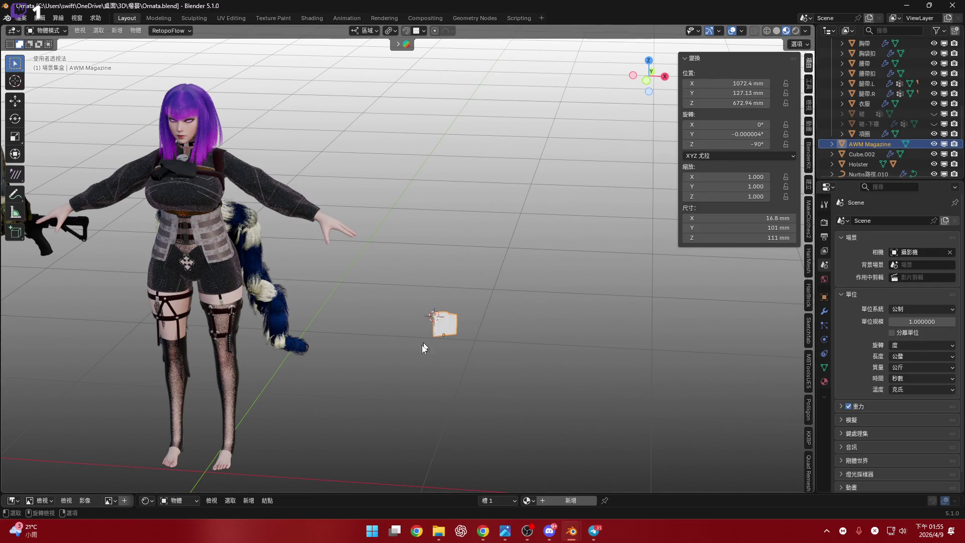
key(KP_Decimal)
mouse_move(472, 278)
middle_down()
mouse_move(485, 303)
mouse_move(314, 281)
middle_up()
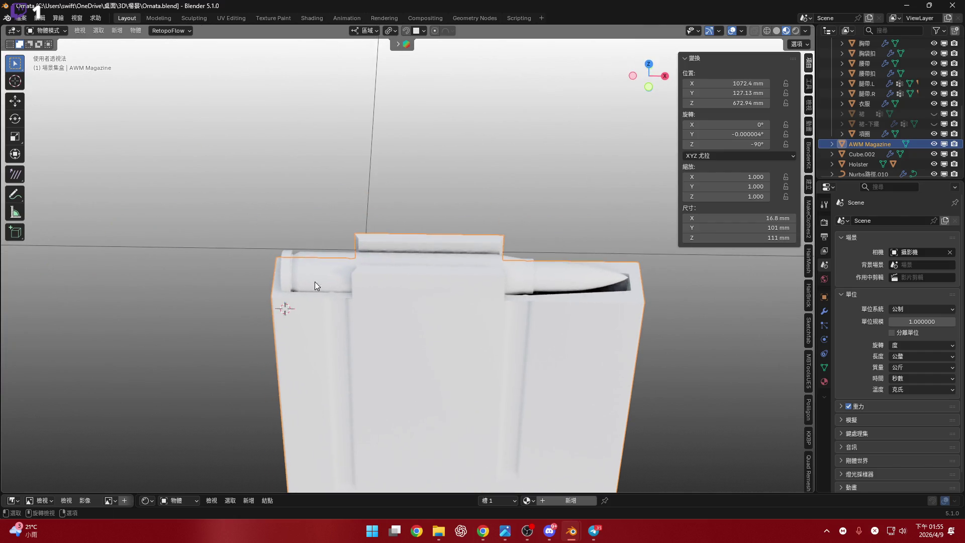
Rename the bullet object Cube.002 to '.338'
click(866, 154)
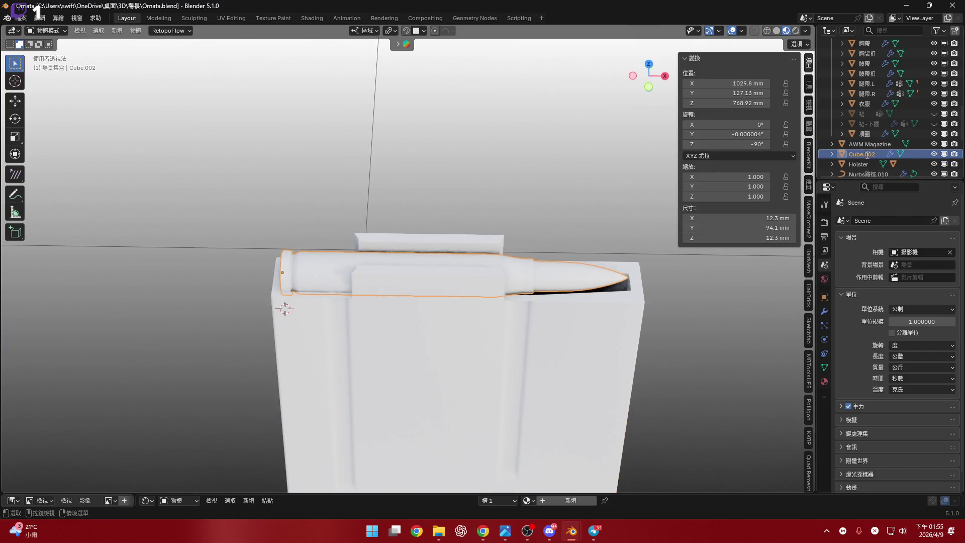
double_click(867, 155)
key(BackSpace)
text(.338)
key(Return)
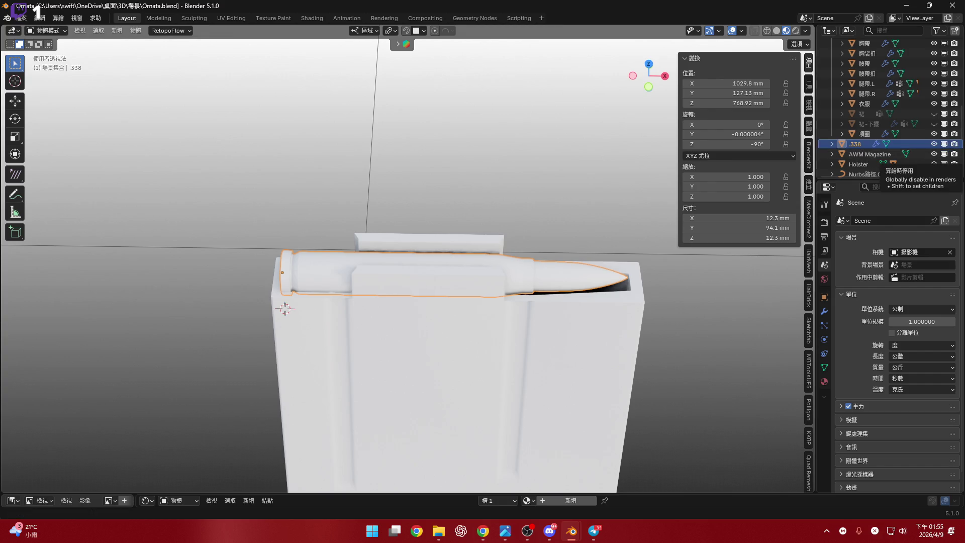
key(alt+Tab)
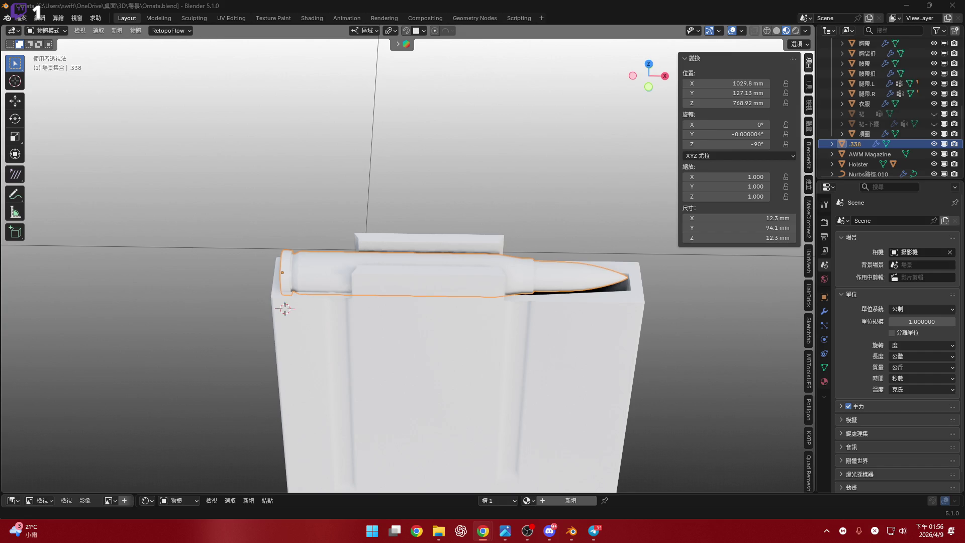
Append 'LM' so the bullet is named '.338 LM'
double_click(866, 144)
click(866, 145)
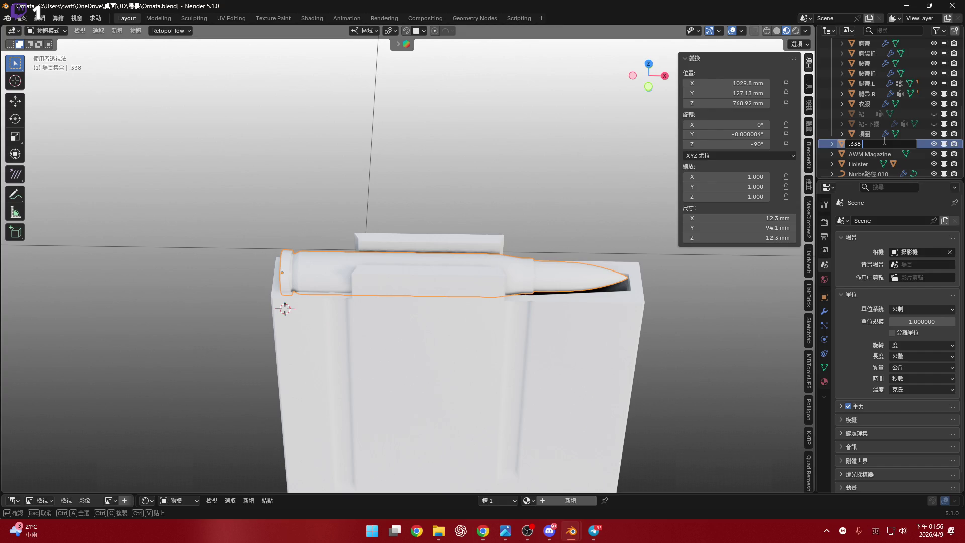
text(LM)
key(Return)
scroll(552, 276, down, 5)
mouse_move(552, 276)
middle_down()
mouse_move(529, 309)
mouse_move(562, 288)
middle_up()
Add AWM Magazine to the selection with the bullet and enable snapping
click(569, 327)
mouse_move(545, 254)
middle_down()
mouse_move(492, 295)
mouse_move(502, 294)
middle_up()
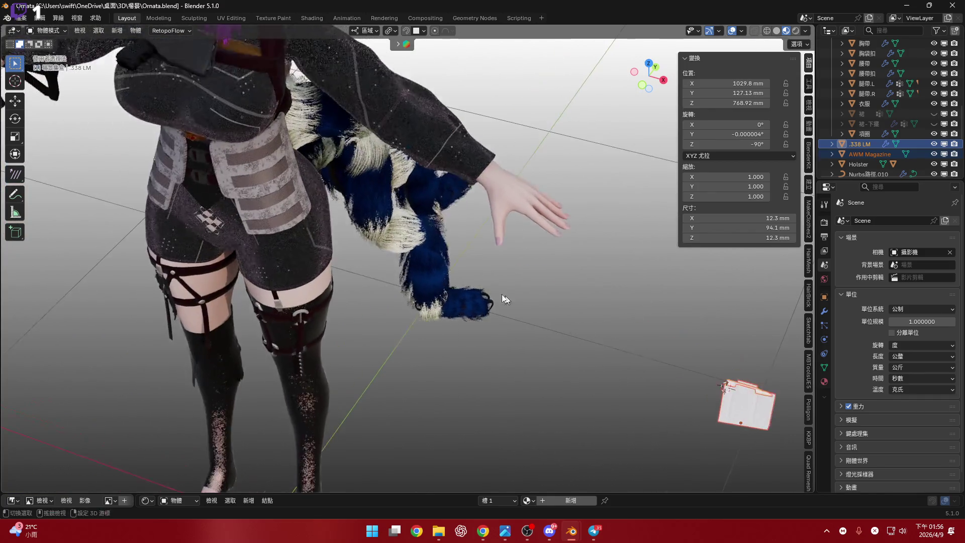
click(405, 32)
middle_drag(352, 221, 353, 220)
scroll(353, 220, up, 4)
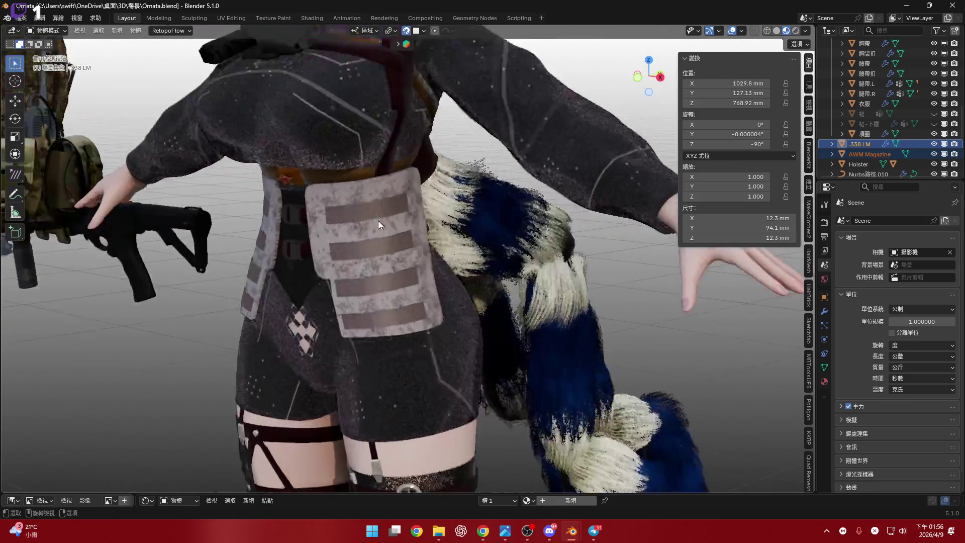
Cancel a trial move onto the belt pouch and frame the selection from the front
key(g)
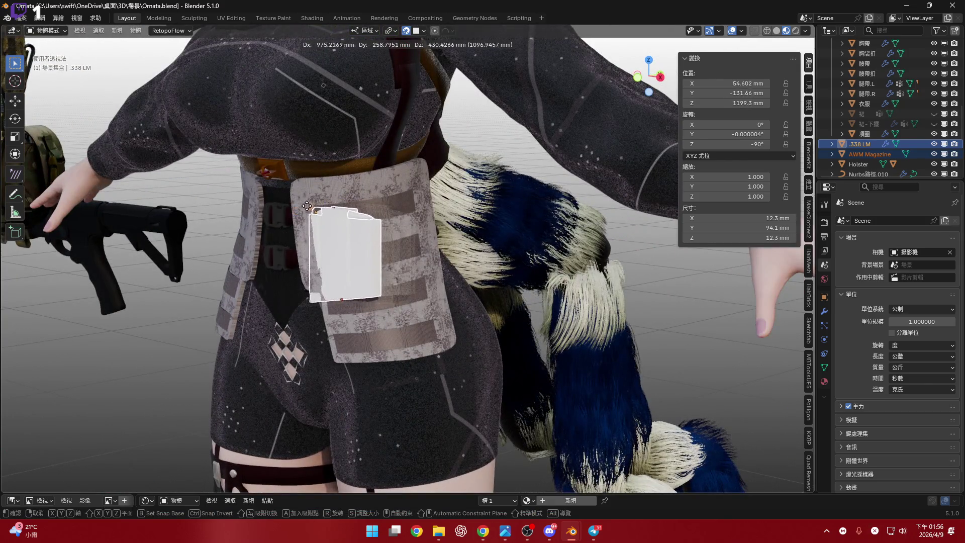
scroll(320, 191, down, 5)
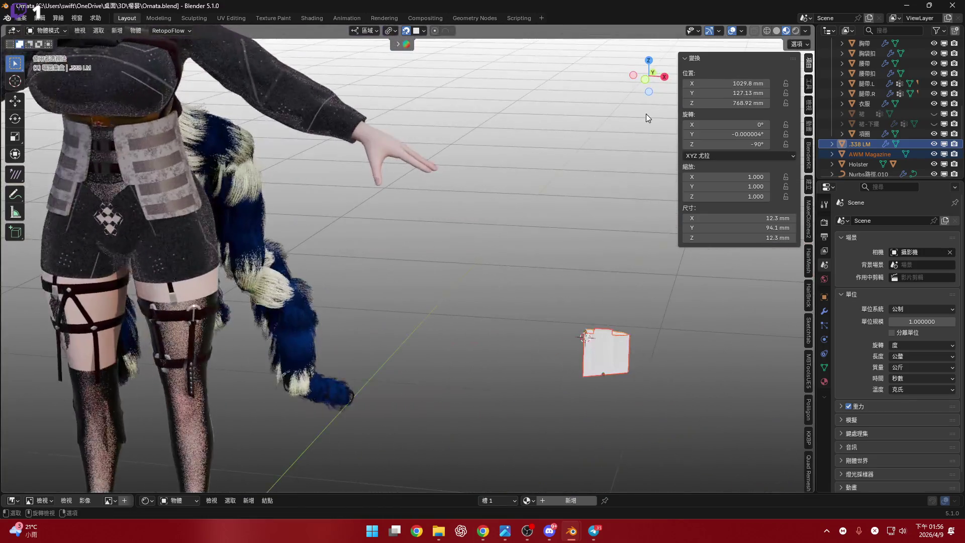
click(645, 86)
click(645, 80)
key(KP_Decimal)
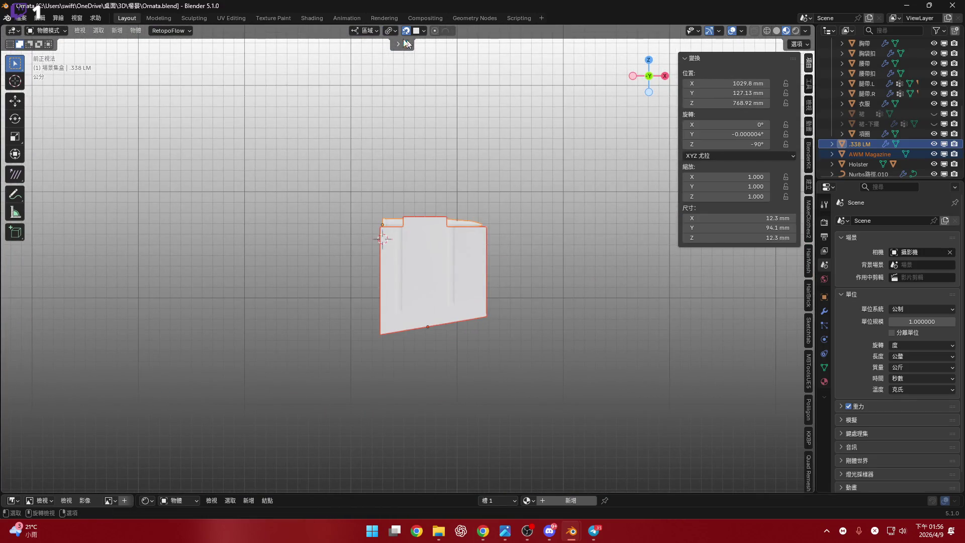
Frame the AWM Magazine and check the object's transform values in the N sidebar
shift+middle_drag(410, 250, 493, 227)
scroll(402, 283, up, 4)
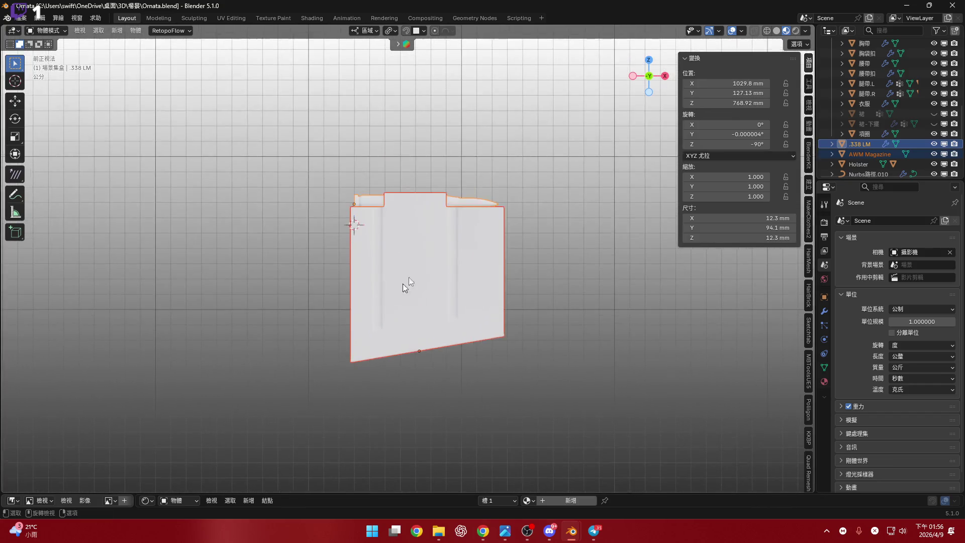
shift+middle_drag(424, 273, 423, 251)
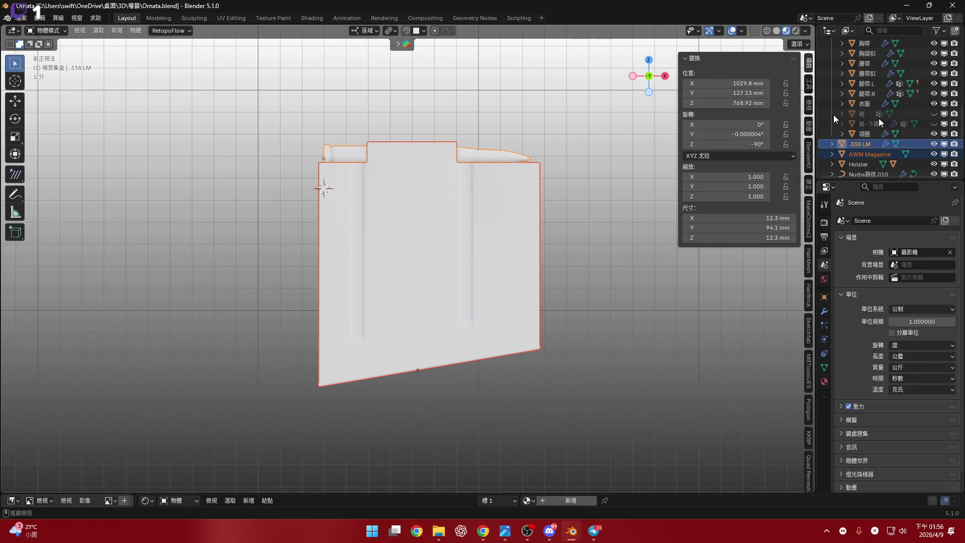
key(alt+Tab)
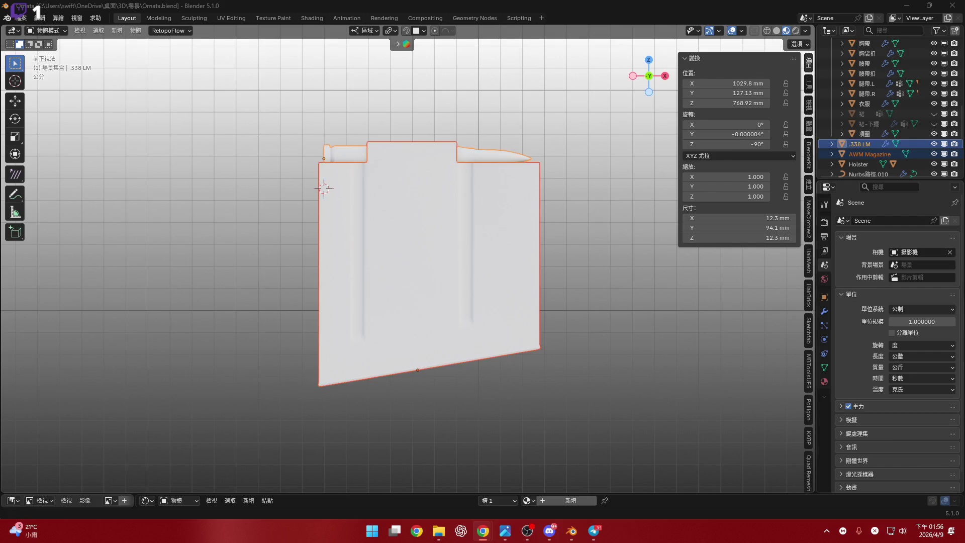
scroll(464, 240, down, 2)
scroll(459, 264, up, 1)
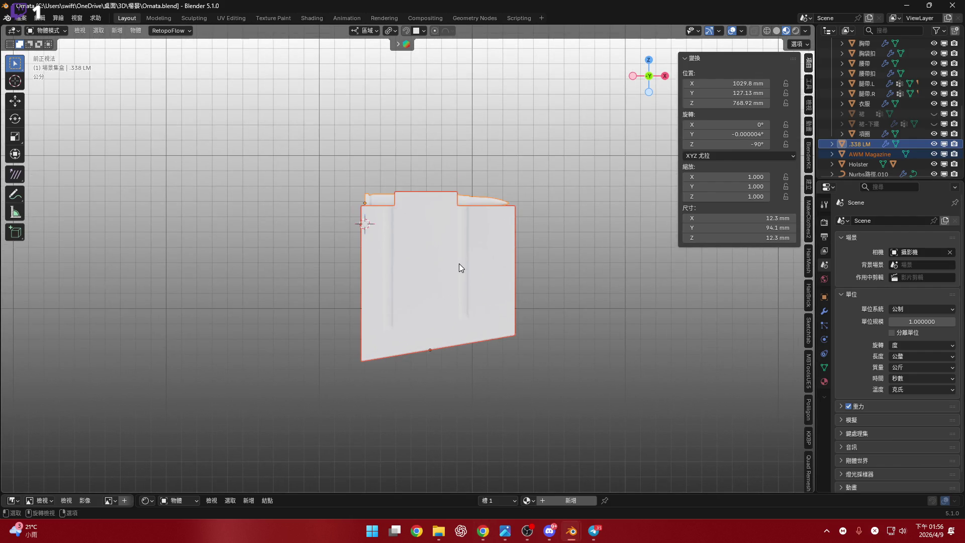
key(n)
mouse_move(463, 267)
shift+middle_down()
mouse_move(463, 205)
mouse_move(457, 222)
shift+middle_up()
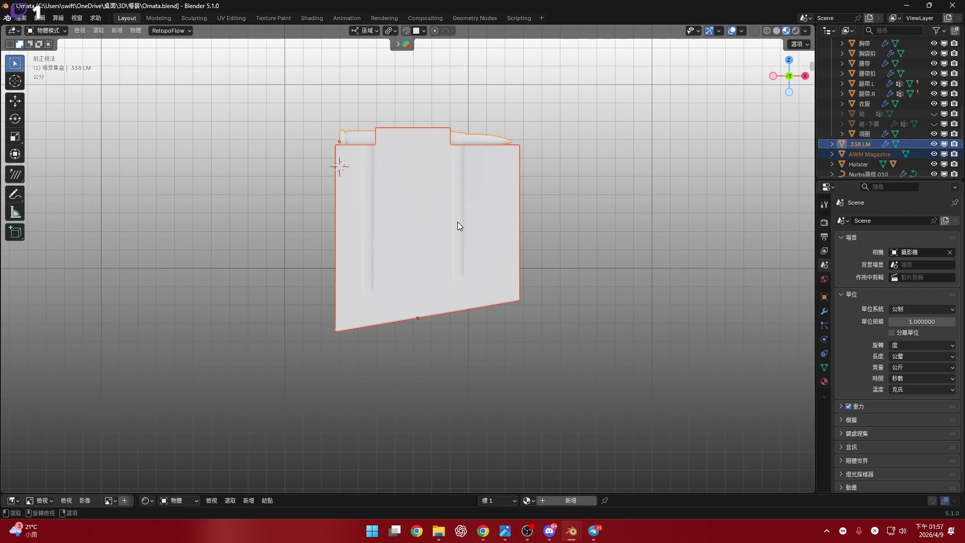
shift+middle_drag(414, 210, 426, 235)
key(n)
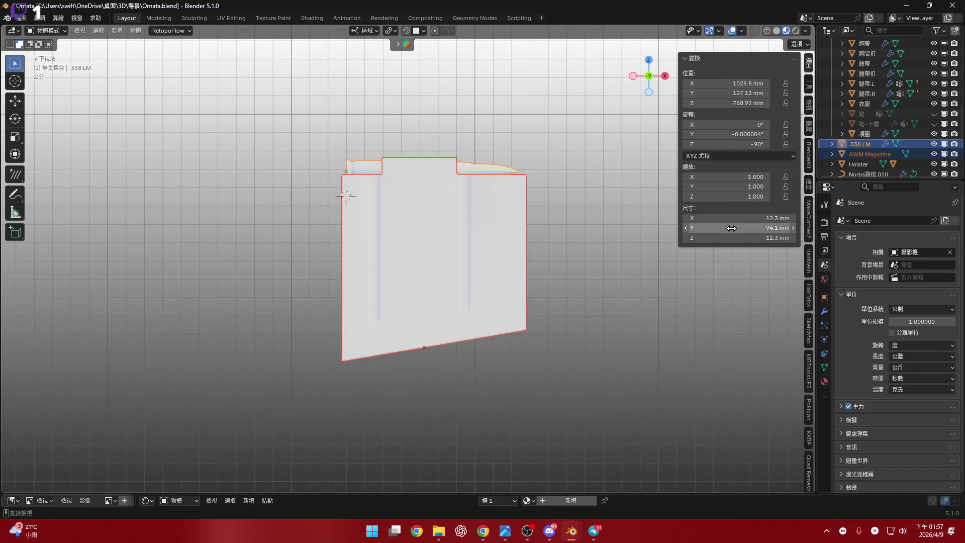
key(n)
mouse_move(439, 272)
shift+middle_down()
mouse_move(429, 237)
mouse_move(382, 226)
shift+middle_up()
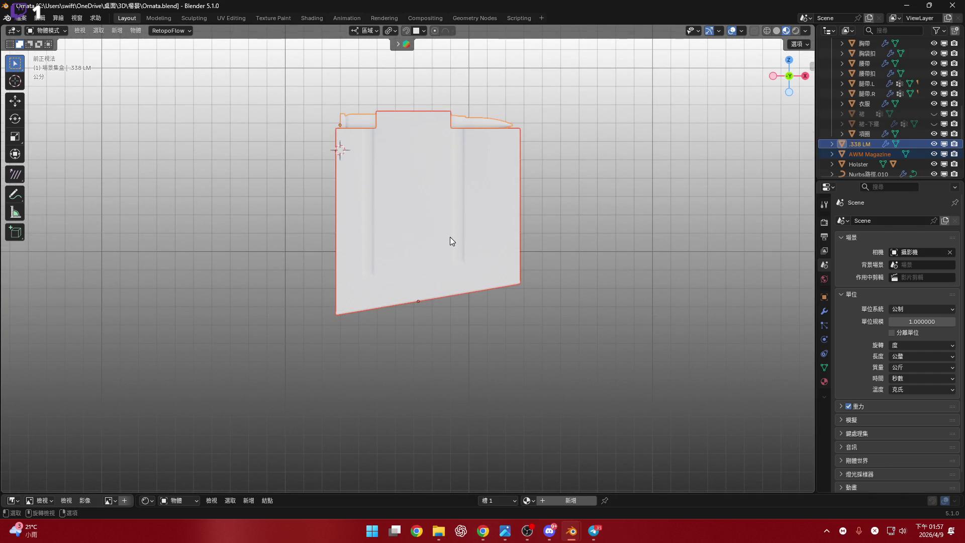
Snap the 3D cursor to the .338 LM bullet's origin and select AWM Magazine
key(shift+s)
click(487, 280)
click(467, 234)
mouse_move(503, 234)
shift+middle_down()
mouse_move(507, 249)
mouse_move(477, 229)
shift+middle_up()
key(shift+s)
Snap the 3D cursor to AWM Magazine and add a scaled-down cube there
click(470, 243)
key(ctrl+a)
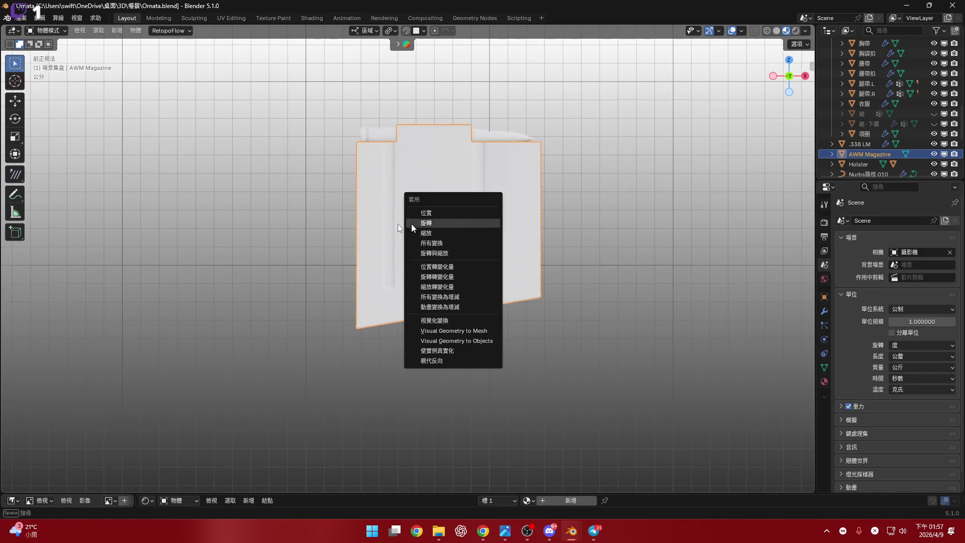
shift+middle_drag(397, 224, 401, 197)
key(shift+a)
mouse_move(482, 205)
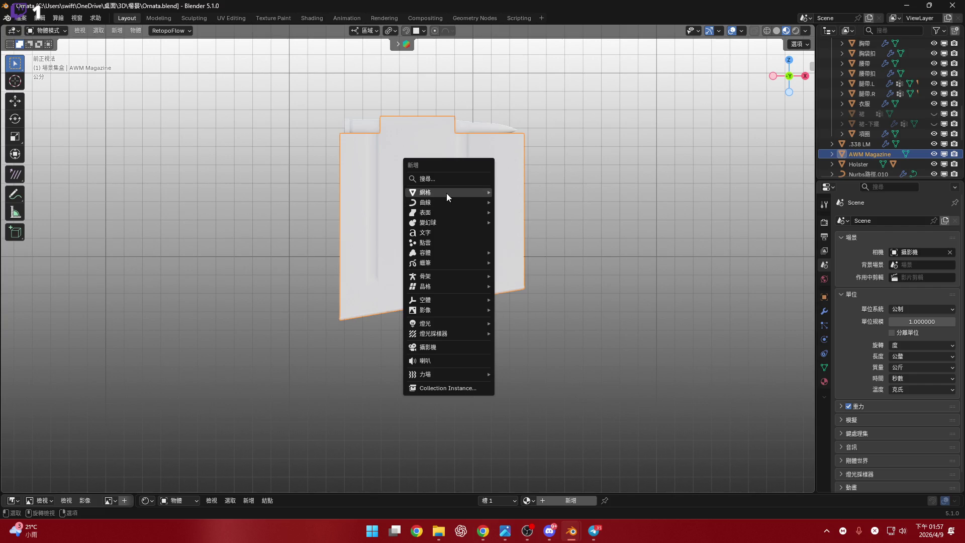
mouse_move(446, 193)
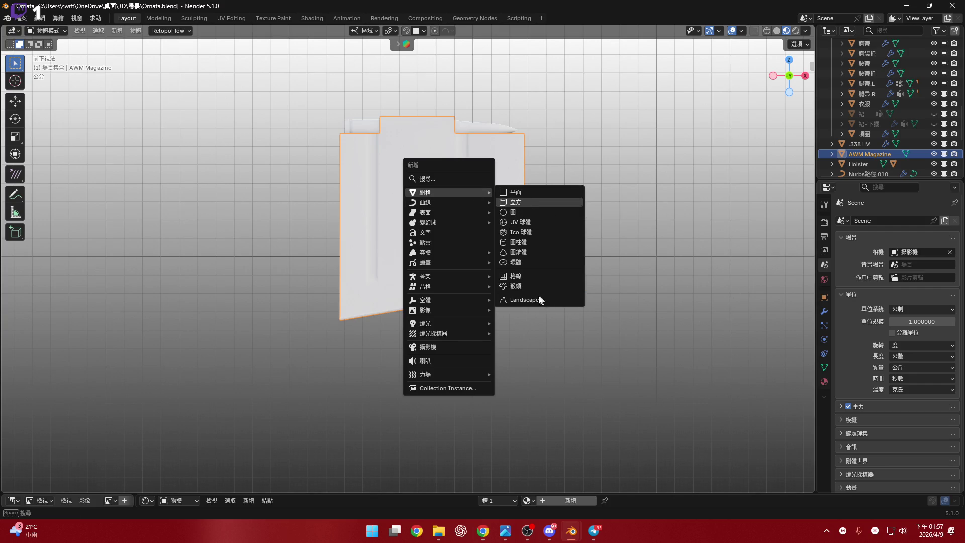
click(520, 203)
key(s)
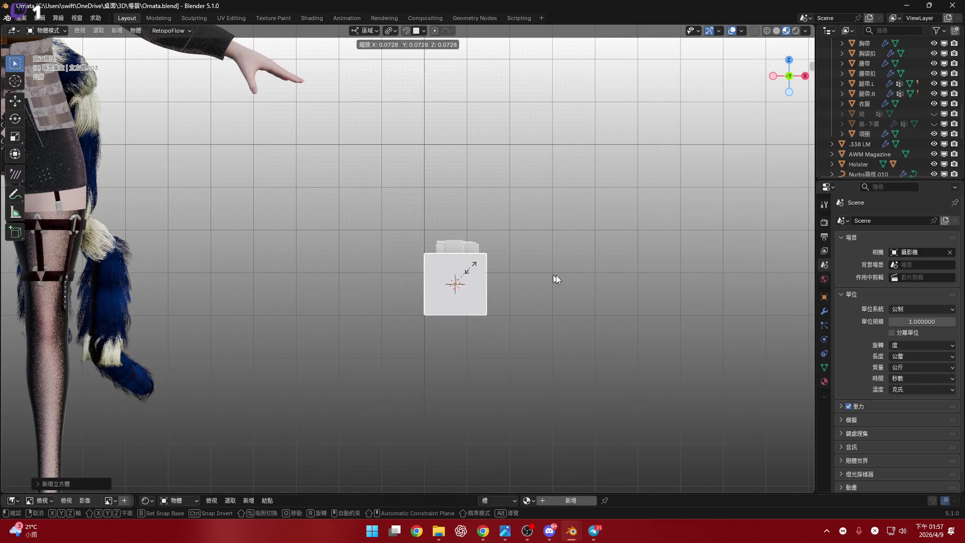
click(463, 297)
Flatten the new cube along Y and switch to the front orthographic view
scroll(467, 297, up, 8)
mouse_move(436, 302)
middle_down()
mouse_move(411, 328)
mouse_move(442, 347)
mouse_move(696, 355)
middle_up()
key(s)
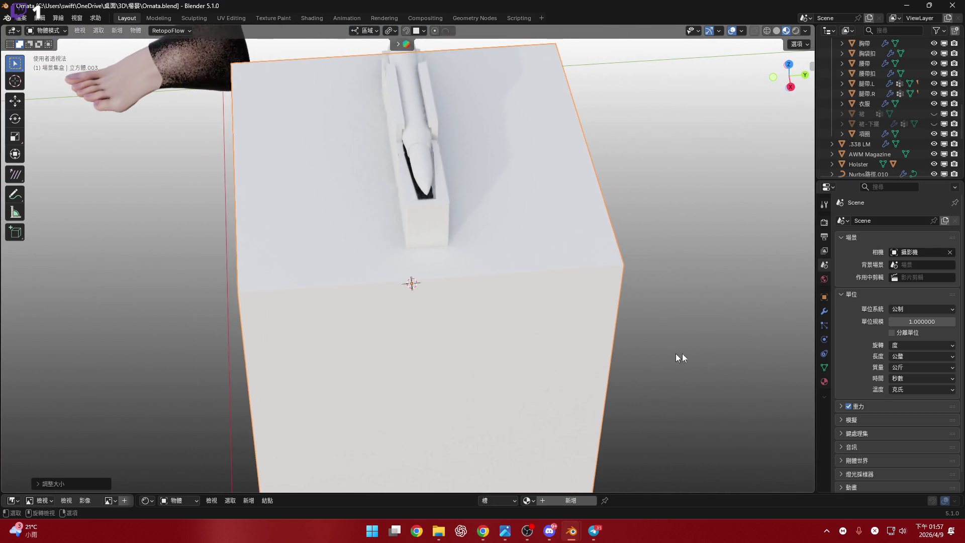
key(y)
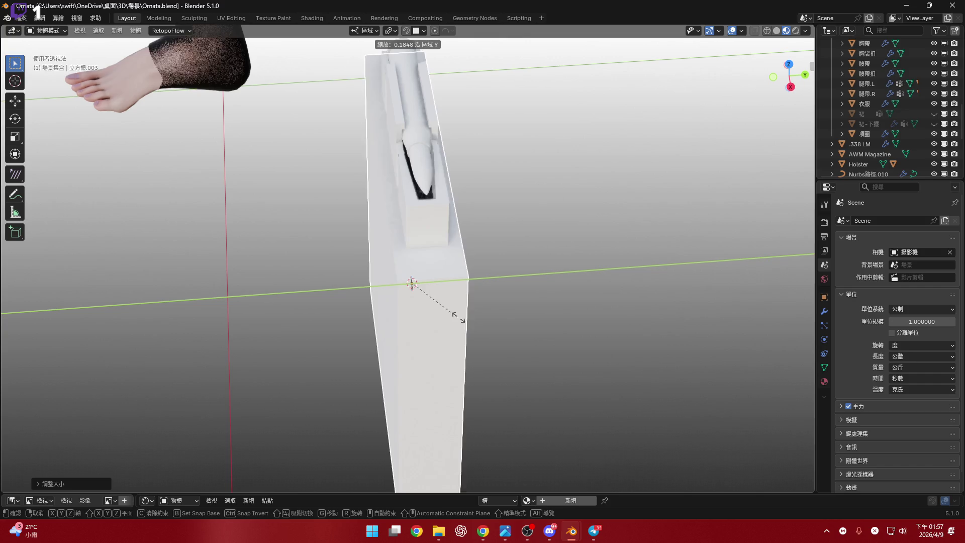
click(474, 314)
mouse_move(520, 304)
middle_down()
mouse_move(571, 280)
mouse_move(556, 274)
mouse_move(760, 73)
middle_up()
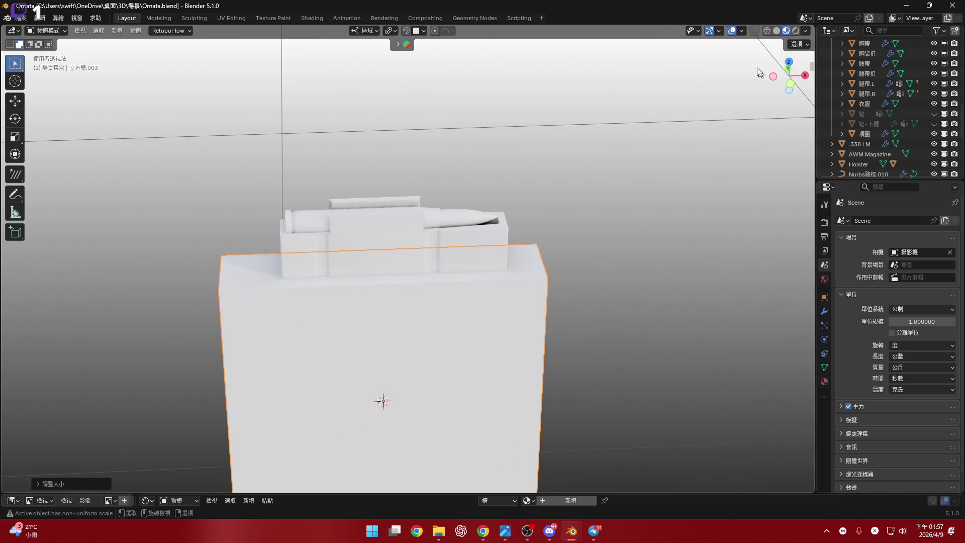
click(790, 83)
scroll(514, 277, up, 2)
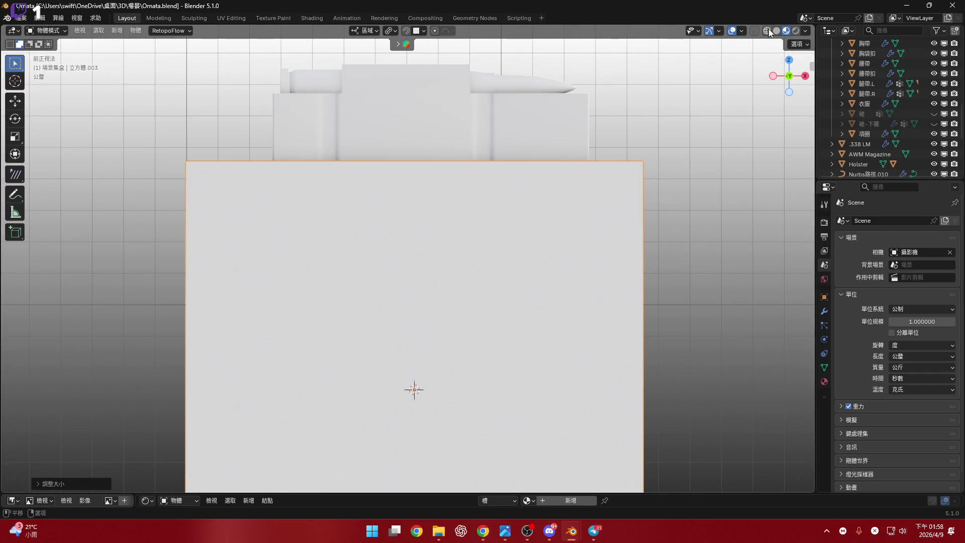
Switch the viewport to Solid shading with X-ray enabled
click(777, 31)
click(754, 30)
click(755, 30)
click(755, 32)
scroll(454, 259, down, 3)
Scale the cube along Z and move it vertically toward the magazine body
key(s)
key(z)
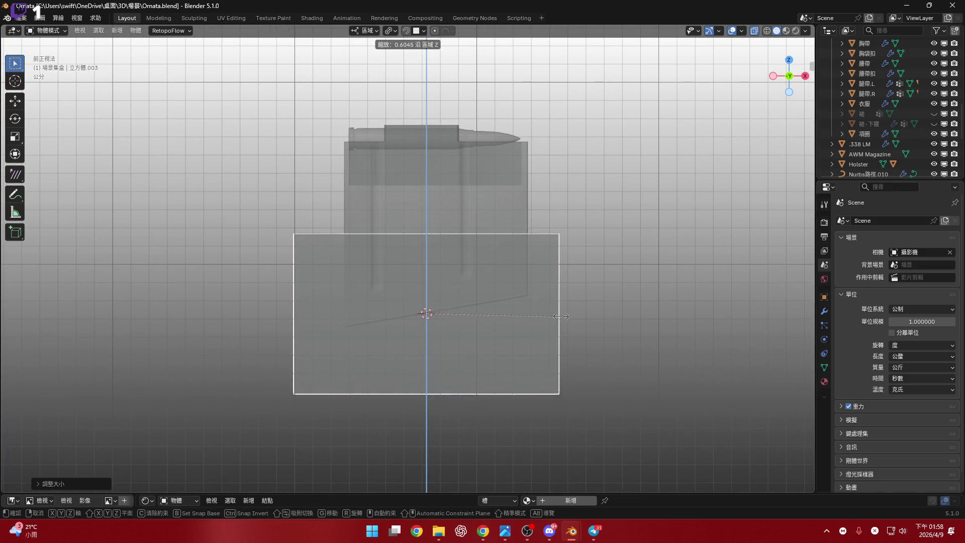
click(547, 313)
scroll(487, 342, up, 2)
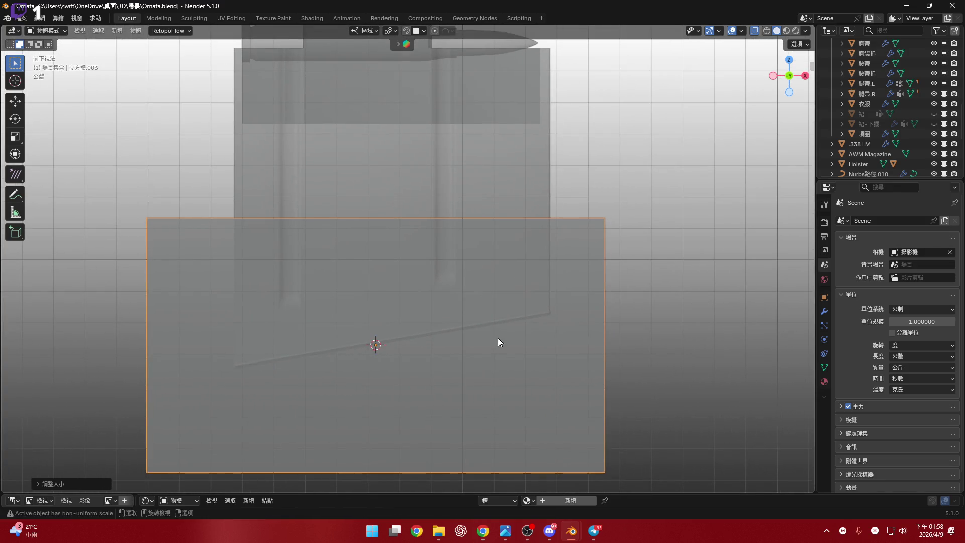
key(g)
key(z)
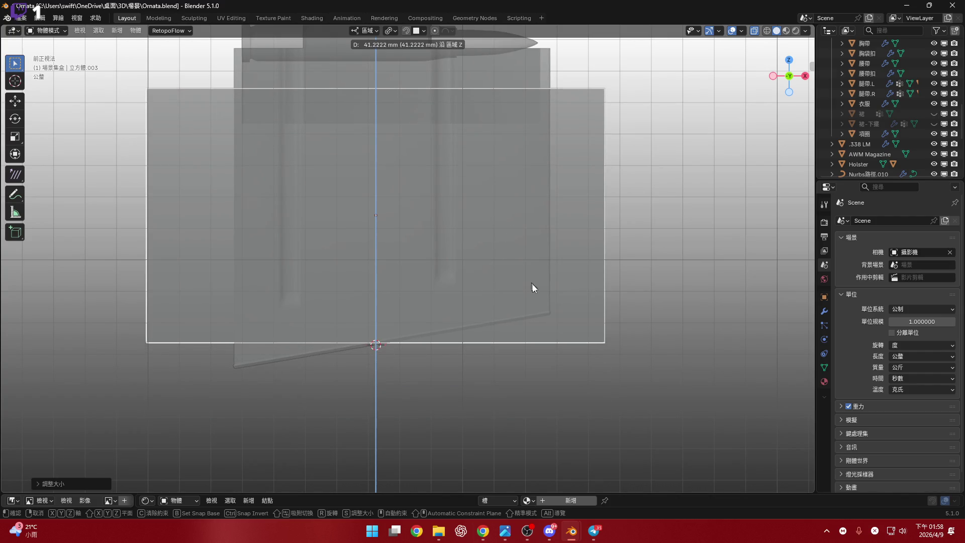
click(602, 316)
Make the cube taller along Z and move it down over the magazine
key(s)
key(z)
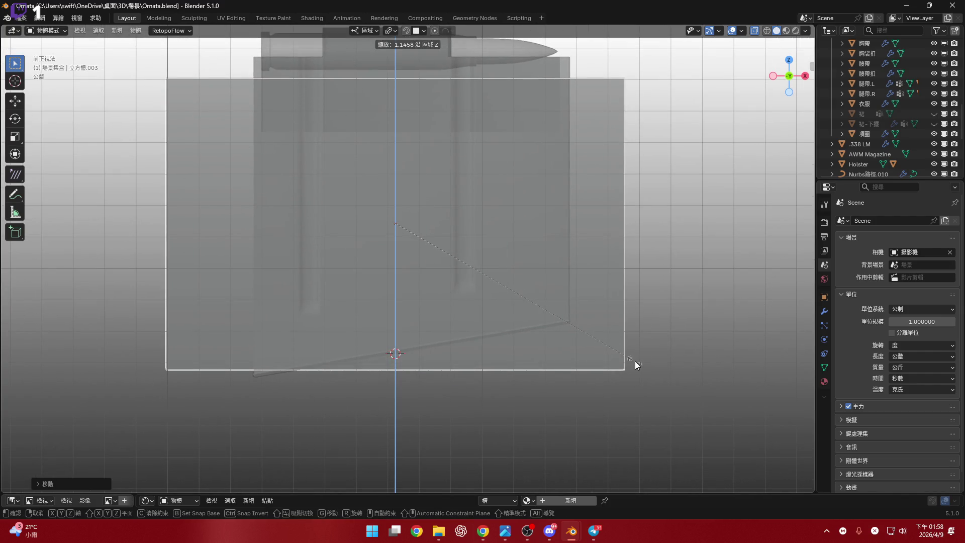
click(513, 300)
shift+middle_drag(515, 294, 517, 284)
key(g)
key(z)
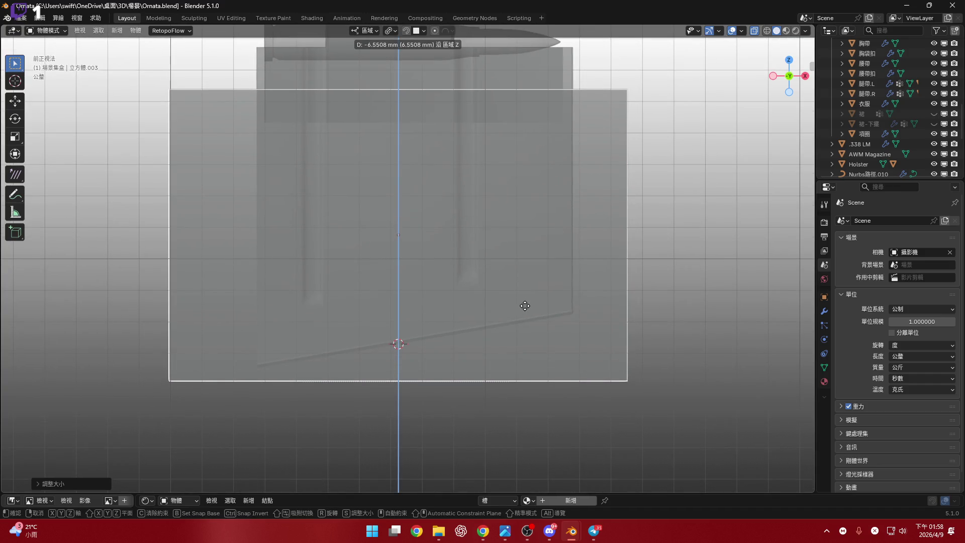
click(679, 269)
mouse_move(679, 270)
shift+middle_down()
mouse_move(587, 300)
mouse_move(603, 298)
shift+middle_up()
Narrow and slide the cube along X (about 5.9 mm, scale 0.9305), then turn X-ray off
key(s)
key(x)
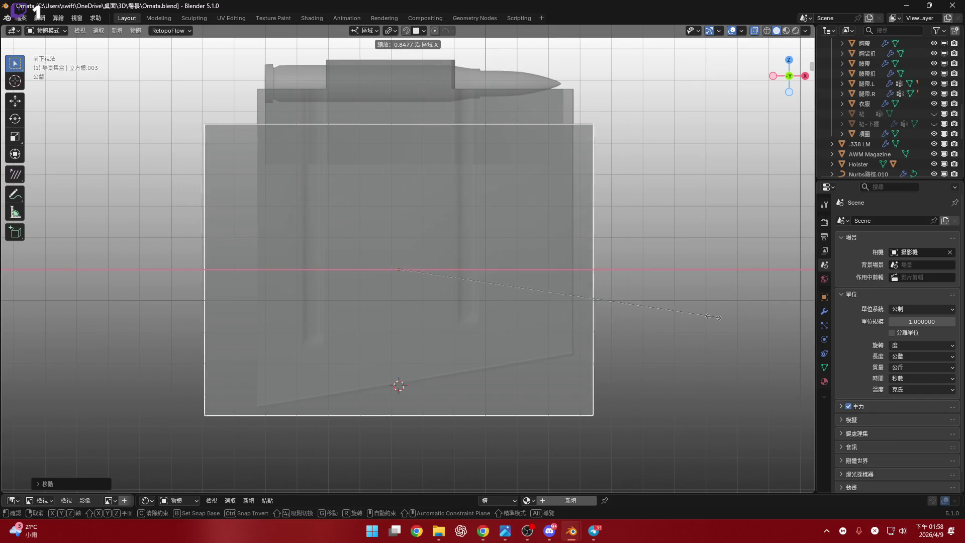
click(707, 316)
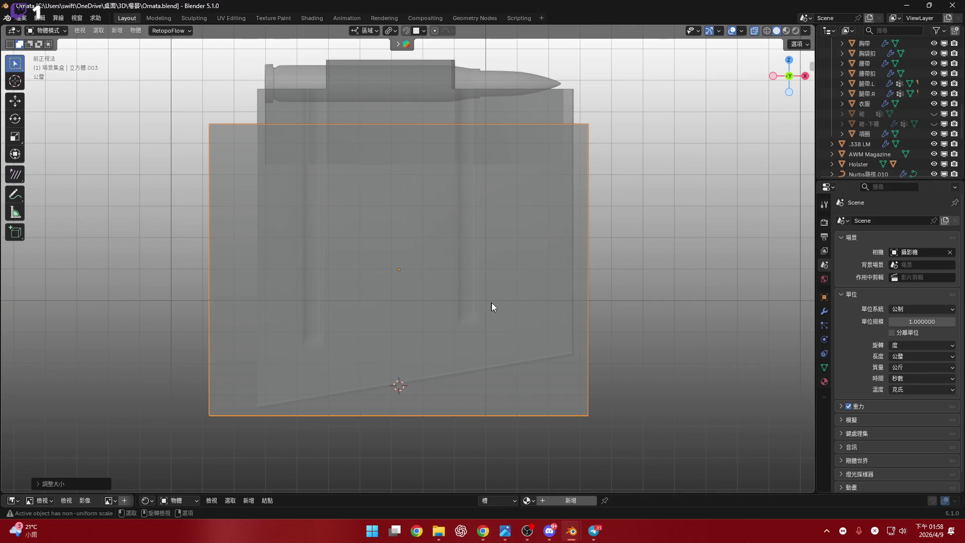
key(g)
key(x)
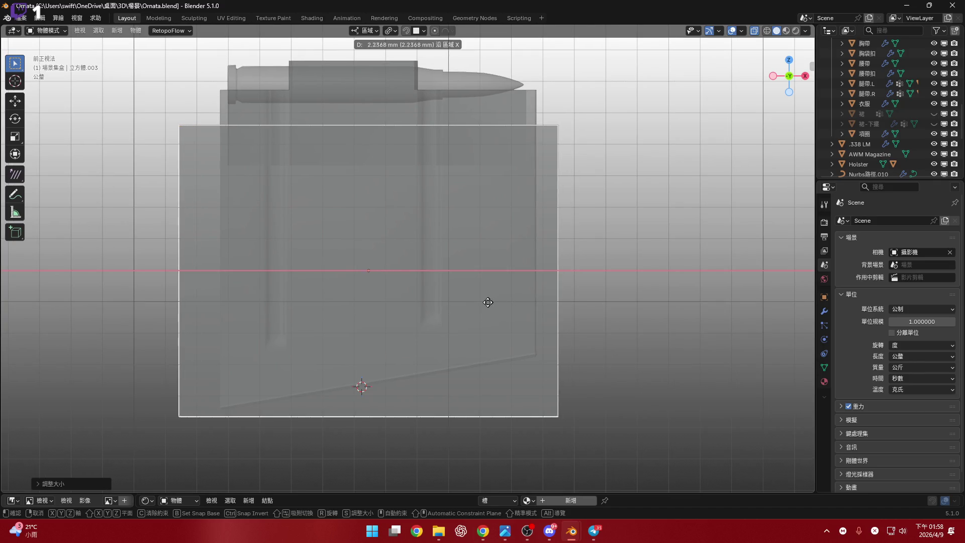
click(574, 304)
key(s)
key(x)
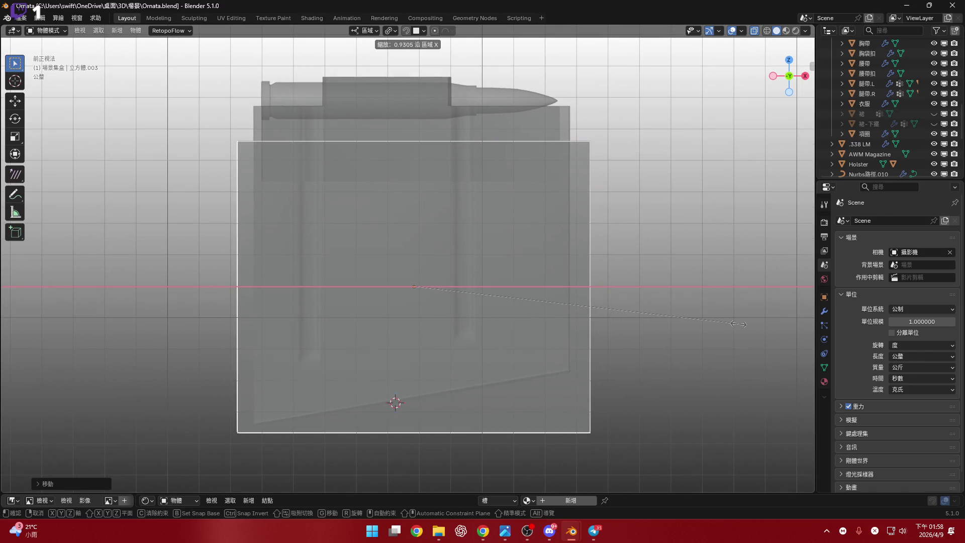
click(689, 211)
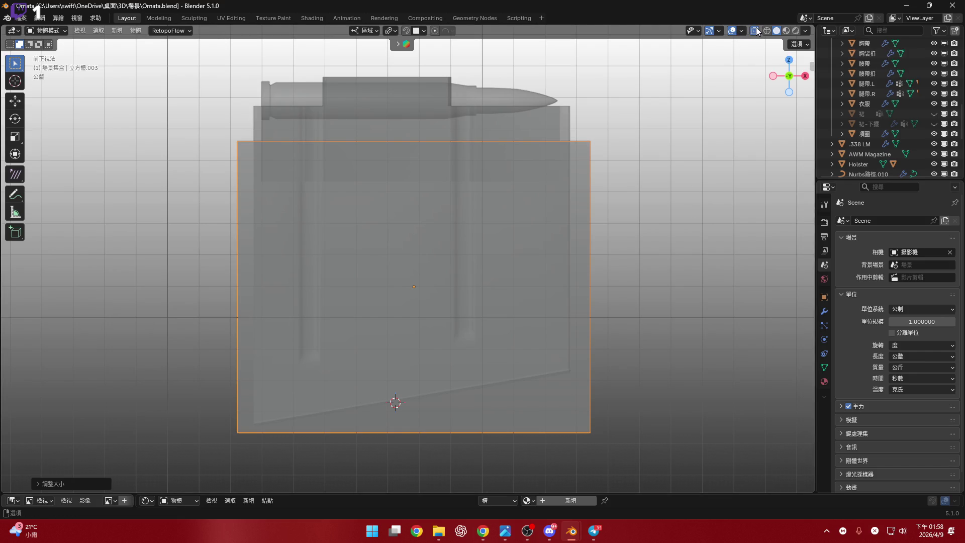
click(756, 29)
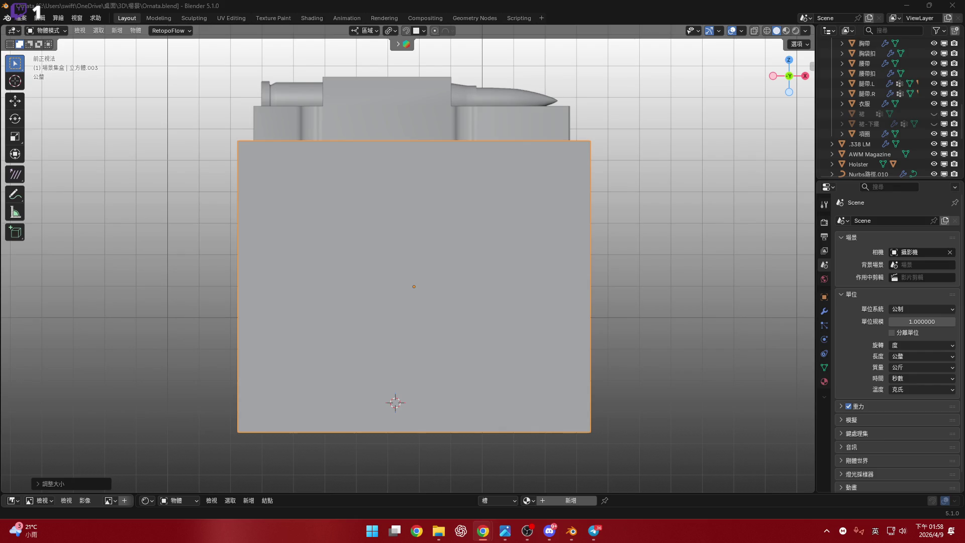
key(shift)
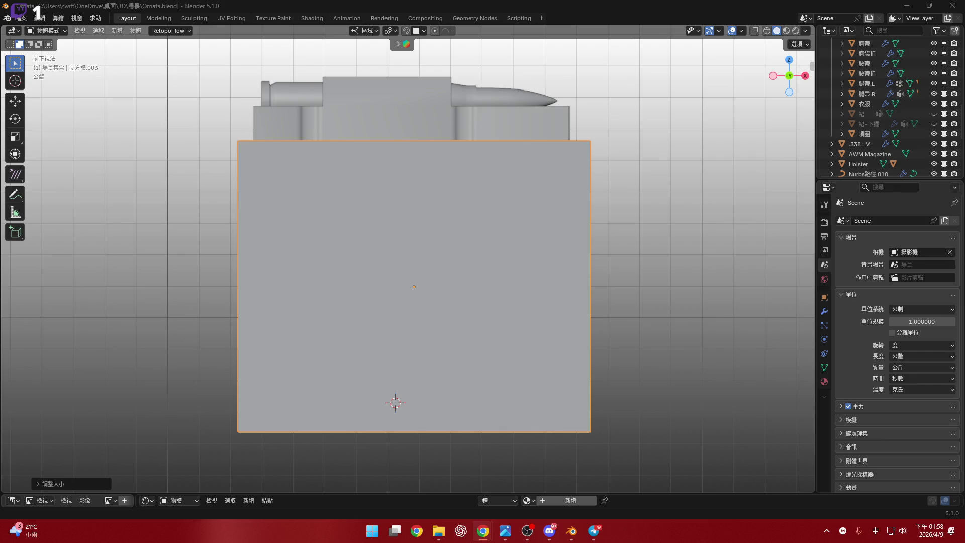
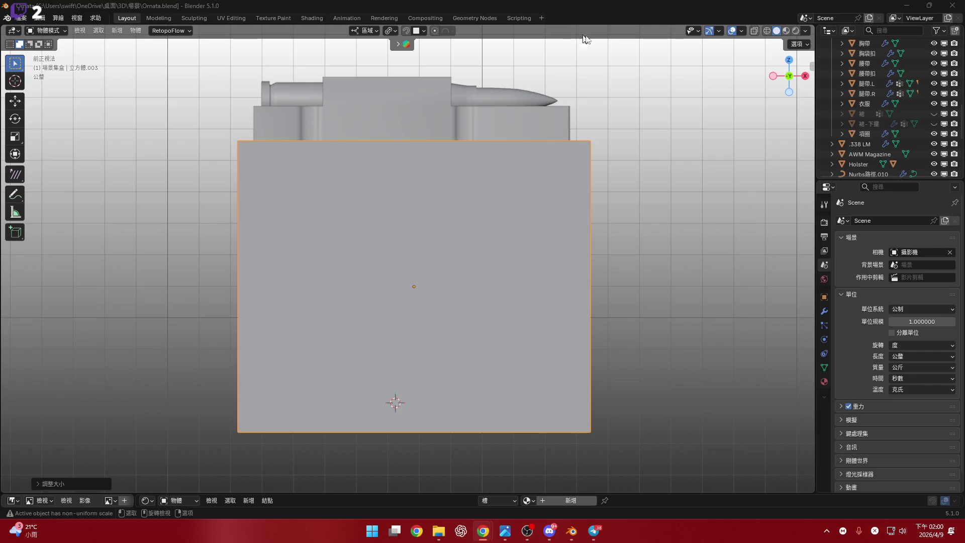
Switch the viewport to Material Preview shading and pull back to show the box beside the character
click(786, 30)
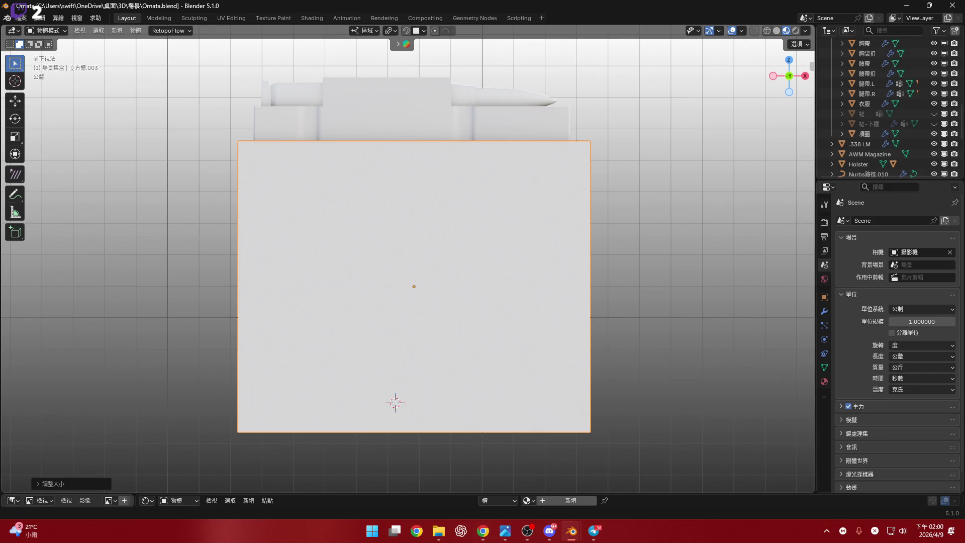
key(alt+Tab)
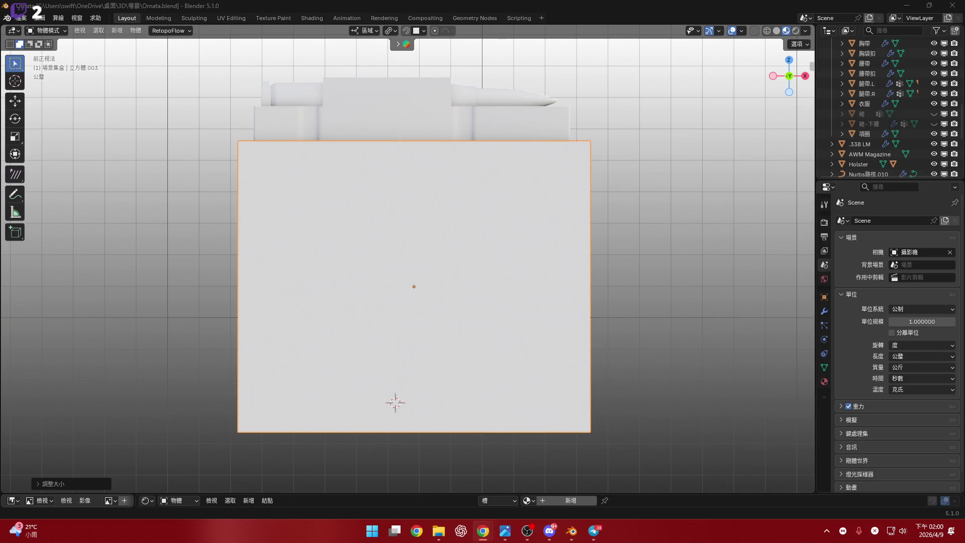
mouse_move(560, 261)
shift+middle_down()
mouse_move(489, 254)
mouse_move(635, 217)
shift+middle_up()
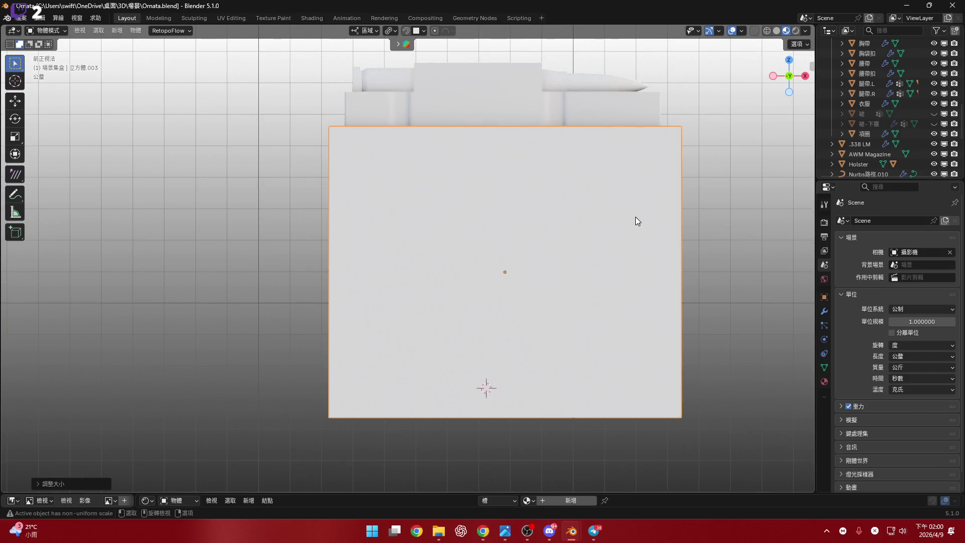
scroll(635, 218, down, 1)
key(alt+Tab)
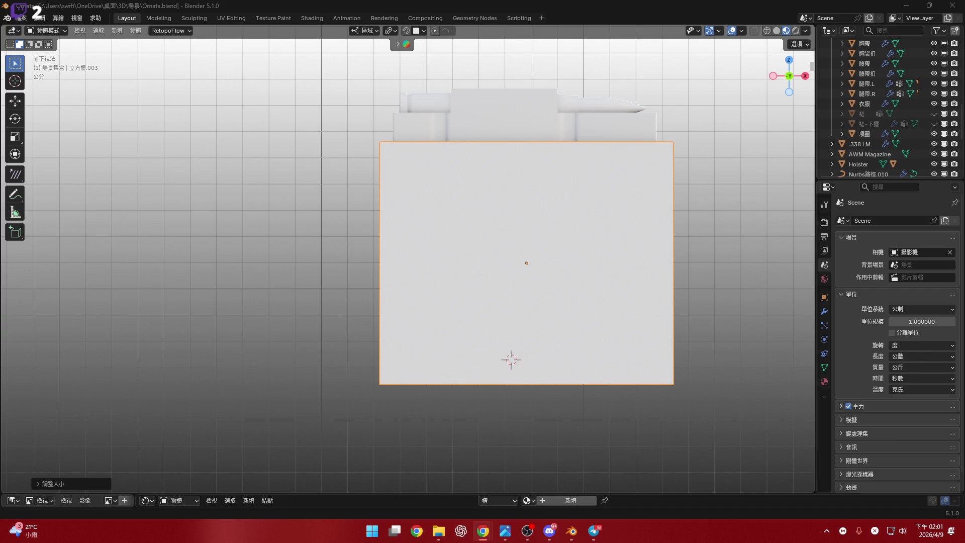
mouse_move(578, 314)
shift+middle_down()
mouse_move(484, 280)
mouse_move(426, 284)
mouse_move(638, 297)
mouse_move(486, 323)
shift+middle_up()
scroll(445, 221, down, 3)
scroll(638, 297, down, 2)
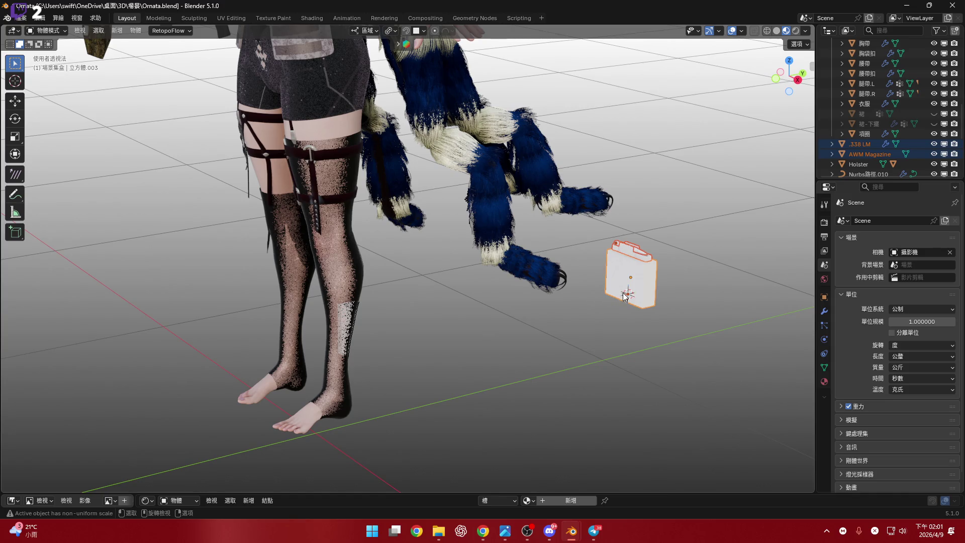
Snap to numpad front view and select only the pouch box 立方體.003
mouse_move(638, 290)
middle_down()
mouse_move(530, 346)
mouse_move(588, 328)
mouse_move(603, 364)
mouse_move(595, 295)
mouse_move(611, 315)
middle_up()
scroll(638, 294, up, 4)
key(KP_1)
scroll(611, 310, up, 3)
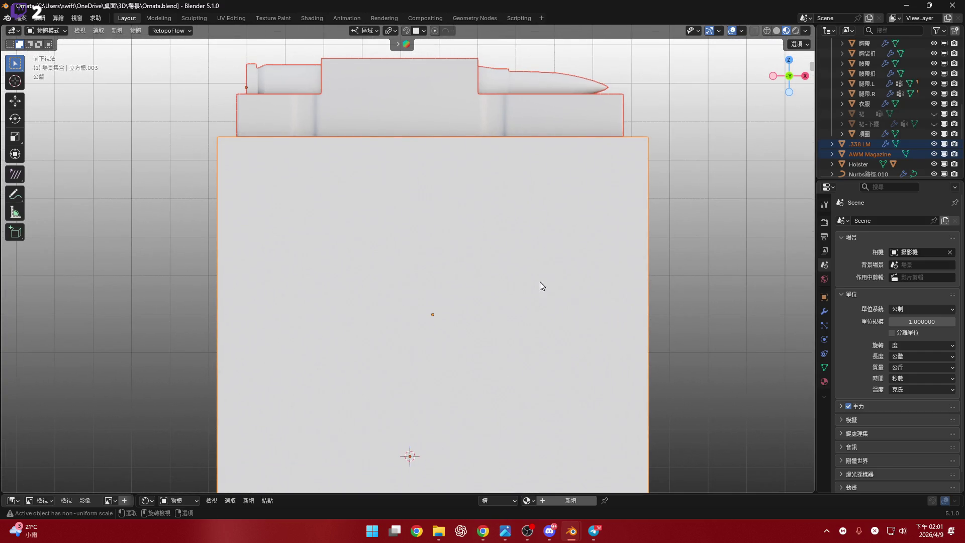
click(609, 307)
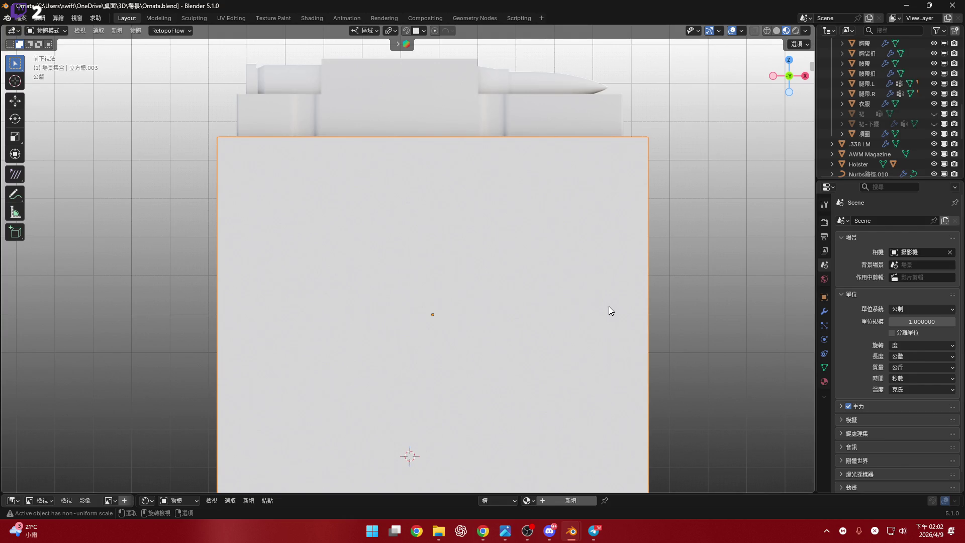
Pan and zoom to frame the pouch box, then enter Edit Mode
mouse_move(578, 238)
shift+middle_down()
mouse_move(575, 189)
mouse_move(606, 281)
mouse_move(612, 271)
shift+middle_up()
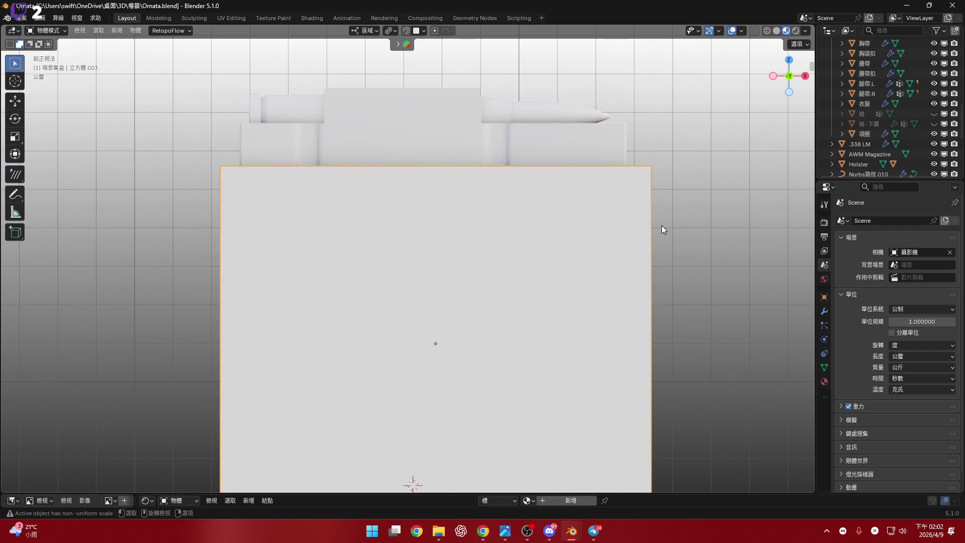
mouse_move(523, 239)
shift+middle_down()
mouse_move(560, 252)
mouse_move(562, 265)
mouse_move(567, 250)
shift+middle_up()
scroll(545, 241, up, 1)
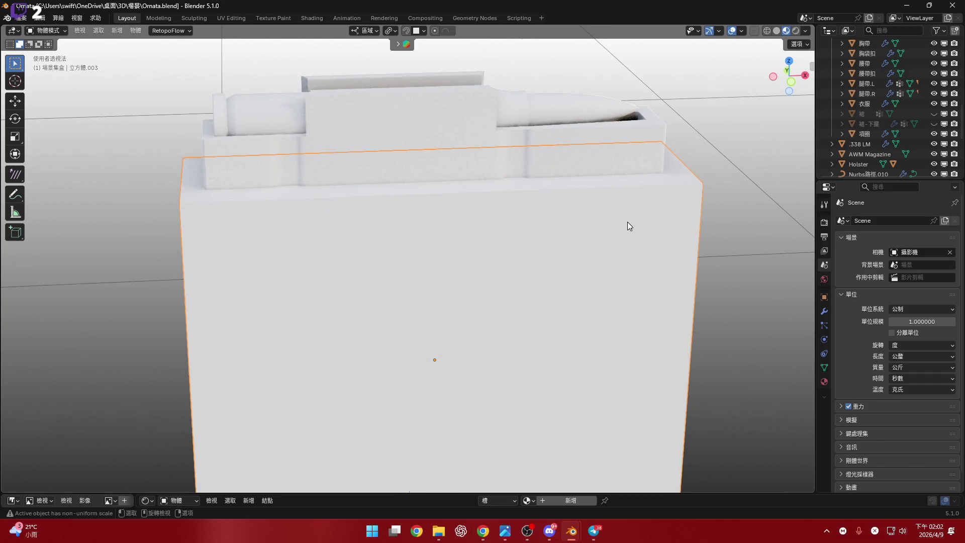
key(Tab)
Orbit around the box to view it from above and a low front angle
mouse_move(655, 249)
middle_down()
mouse_move(624, 216)
mouse_move(646, 224)
mouse_move(609, 287)
middle_up()
scroll(608, 287, down, 5)
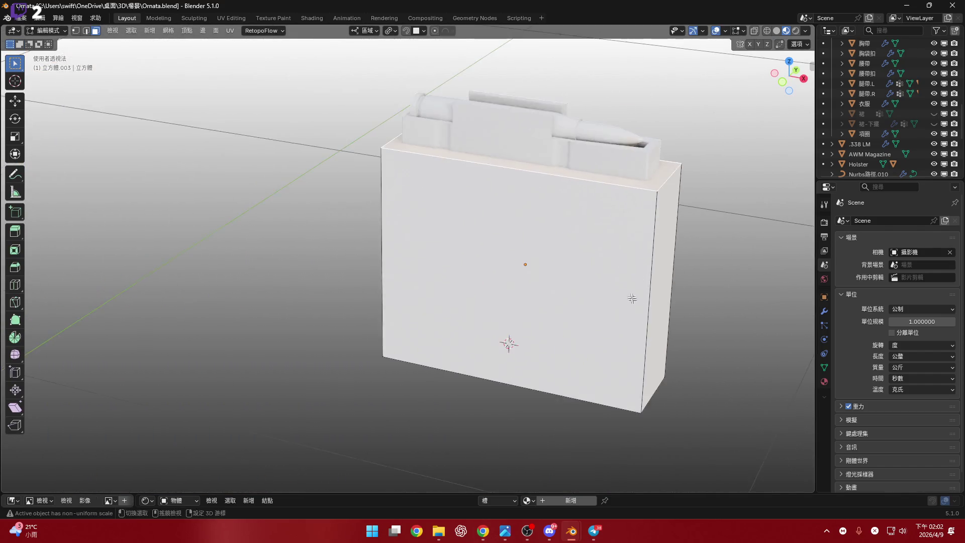
right_click(614, 238)
click(611, 257)
mouse_move(598, 244)
middle_down()
mouse_move(590, 198)
mouse_move(553, 202)
mouse_move(556, 267)
mouse_move(530, 219)
mouse_move(573, 213)
mouse_move(618, 224)
mouse_move(530, 231)
mouse_move(569, 229)
mouse_move(556, 244)
mouse_move(480, 200)
mouse_move(547, 208)
mouse_move(410, 216)
mouse_move(557, 222)
mouse_move(472, 244)
mouse_move(504, 248)
mouse_move(620, 244)
middle_up()
scroll(566, 238, up, 2)
Switch the mesh selection to face select mode
key(3)
click(440, 280)
right_click(461, 286)
mouse_move(461, 287)
middle_down()
mouse_move(429, 272)
mouse_move(534, 259)
middle_up()
key(1)
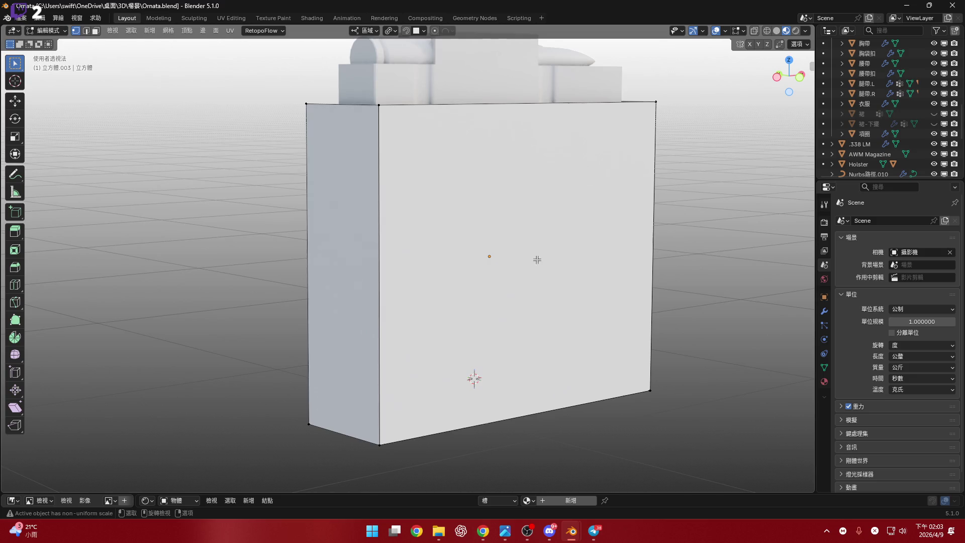
key(3)
click(534, 251)
Orbit beneath the box and start a Ctrl+R loop cut down its middle
mouse_move(695, 274)
middle_down()
mouse_move(532, 275)
mouse_move(533, 232)
mouse_move(504, 222)
mouse_move(515, 228)
mouse_move(469, 305)
mouse_move(475, 322)
mouse_move(459, 273)
mouse_move(512, 341)
mouse_move(496, 325)
mouse_move(540, 340)
middle_up()
scroll(534, 232, up, 2)
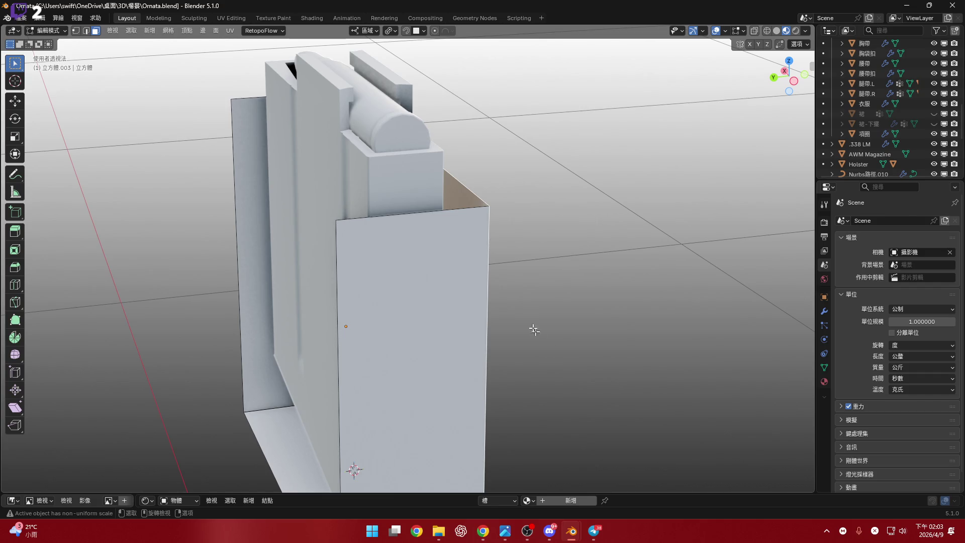
scroll(494, 322, up, 3)
mouse_move(487, 319)
middle_down()
mouse_move(446, 286)
mouse_move(434, 292)
mouse_move(485, 252)
mouse_move(470, 264)
mouse_move(481, 280)
mouse_move(468, 279)
mouse_move(475, 261)
mouse_move(444, 184)
middle_up()
key(ctrl+r)
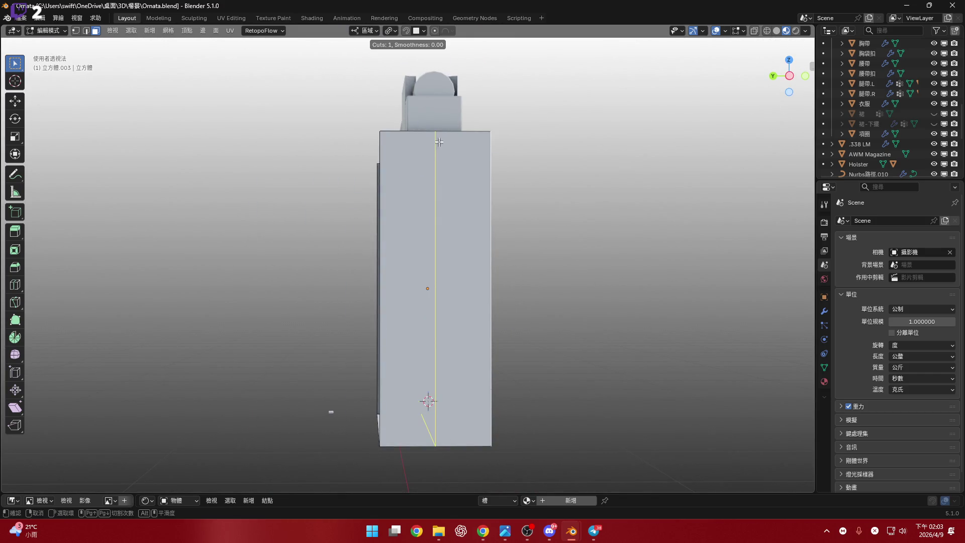
Place two centred loop cuts across the pouch box
click(428, 401)
right_click(428, 400)
mouse_move(428, 400)
middle_down()
mouse_move(512, 224)
mouse_move(528, 266)
middle_up()
key(ctrl+r)
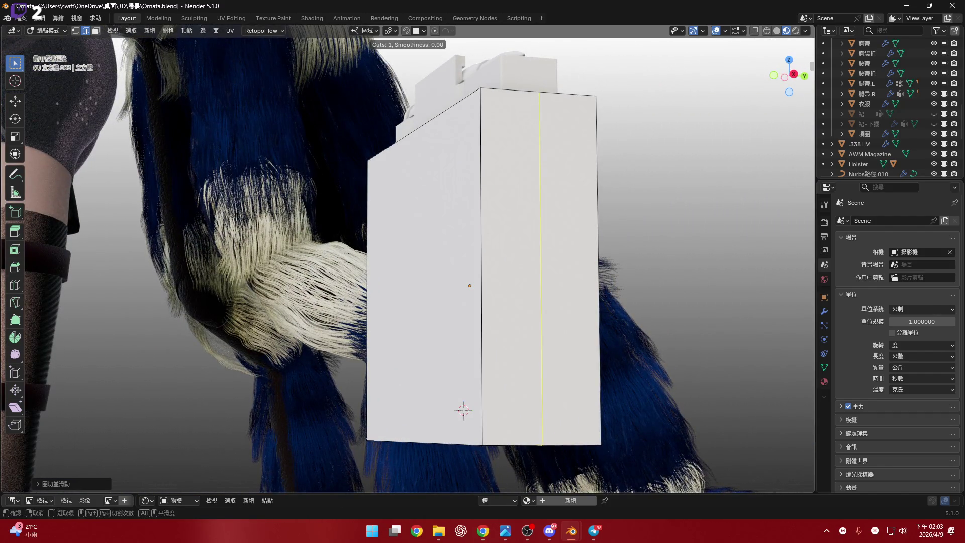
mouse_move(540, 310)
middle_down()
mouse_move(517, 230)
mouse_move(555, 393)
mouse_move(724, 166)
middle_up()
click(558, 402)
right_click(558, 403)
With X-ray on, merge the selected vertices using M, then turn X-ray off
key(alt+z)
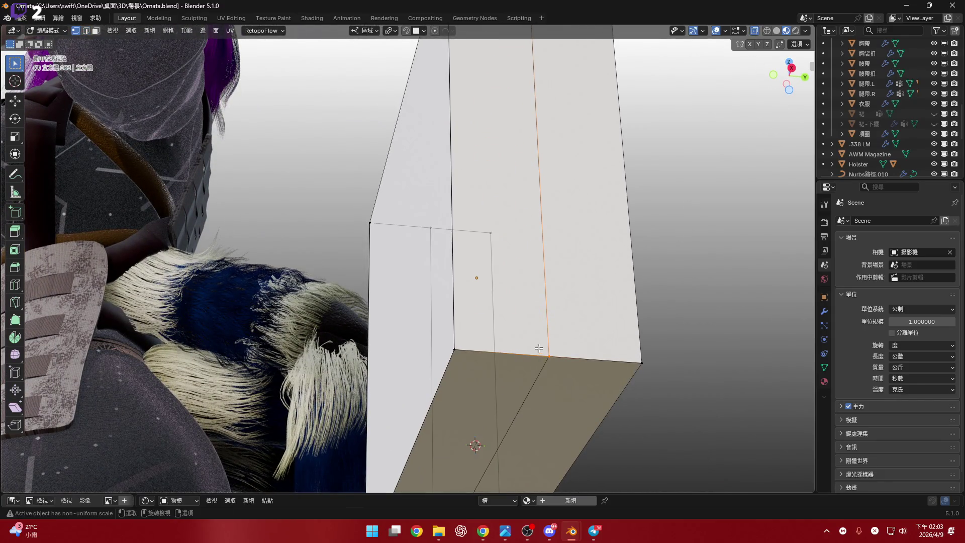
key(m)
click(571, 343)
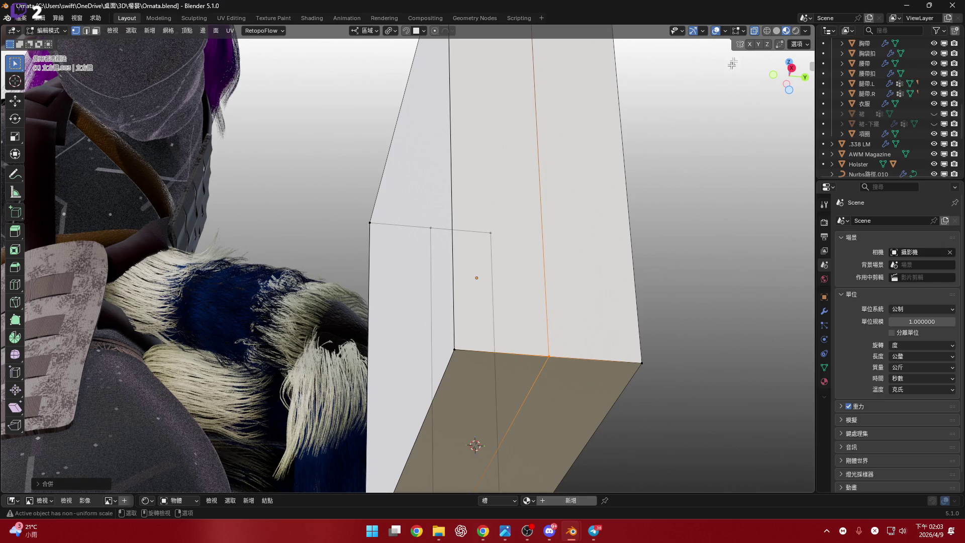
click(754, 35)
Alt-select the loop of faces on one half and delete them
mouse_move(578, 301)
middle_down()
mouse_move(629, 252)
mouse_move(593, 312)
mouse_move(618, 302)
middle_up()
key(3)
alt+click(595, 308)
key(x)
click(593, 313)
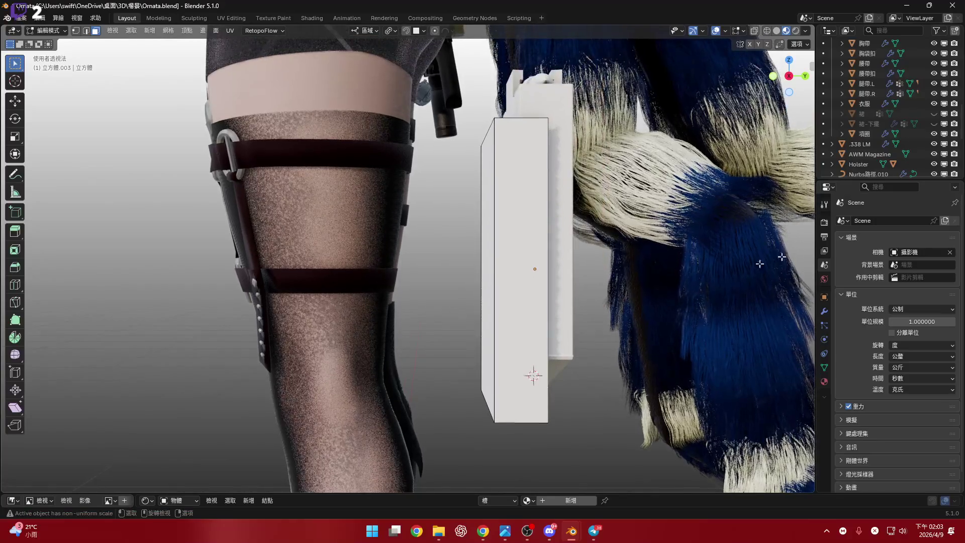
Bring up the Modifier properties' Add Modifier > Generate list
click(824, 310)
click(937, 218)
mouse_move(937, 218)
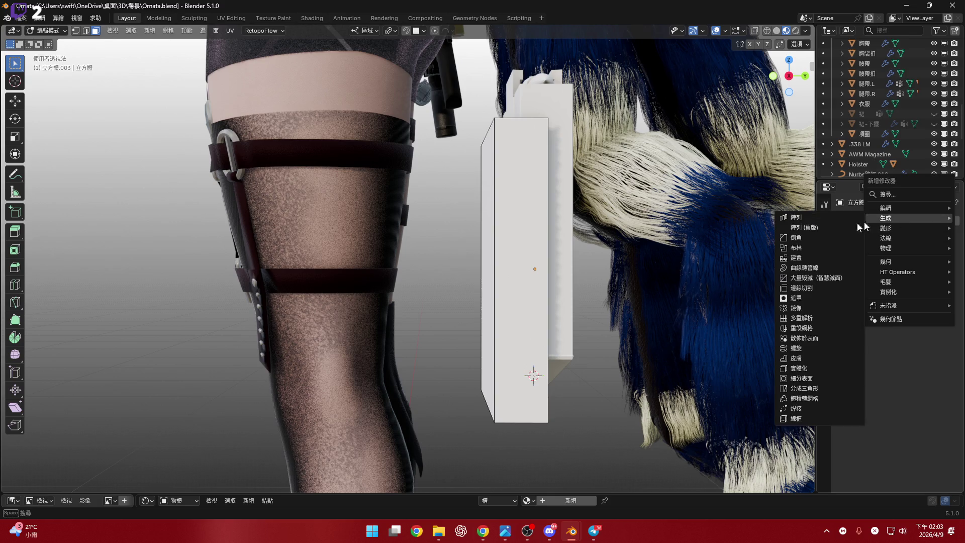
Add a Mirror modifier with AWM Magazine as its Mirror Object
click(819, 307)
click(940, 289)
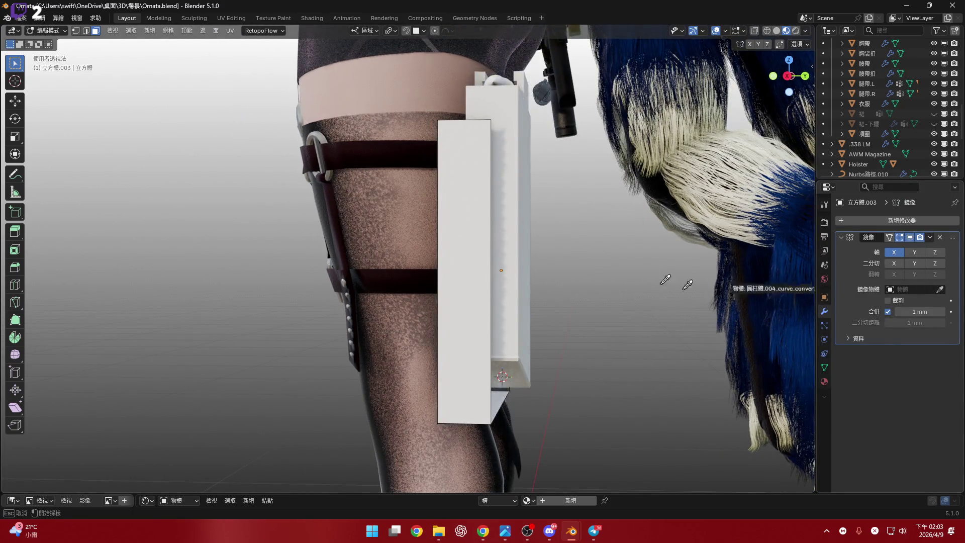
click(514, 256)
mouse_move(514, 257)
middle_down()
mouse_move(488, 317)
mouse_move(492, 276)
mouse_move(465, 258)
mouse_move(493, 297)
mouse_move(620, 234)
mouse_move(553, 252)
mouse_move(563, 255)
mouse_move(565, 212)
mouse_move(636, 306)
mouse_move(586, 224)
mouse_move(642, 226)
middle_up()
Return to front view, recentre on the box, and start scaling along X
key(2)
key(g)
right_click(617, 230)
click(790, 77)
key(3)
key(KP_Decimal)
scroll(539, 280, down, 1)
key(s)
key(x)
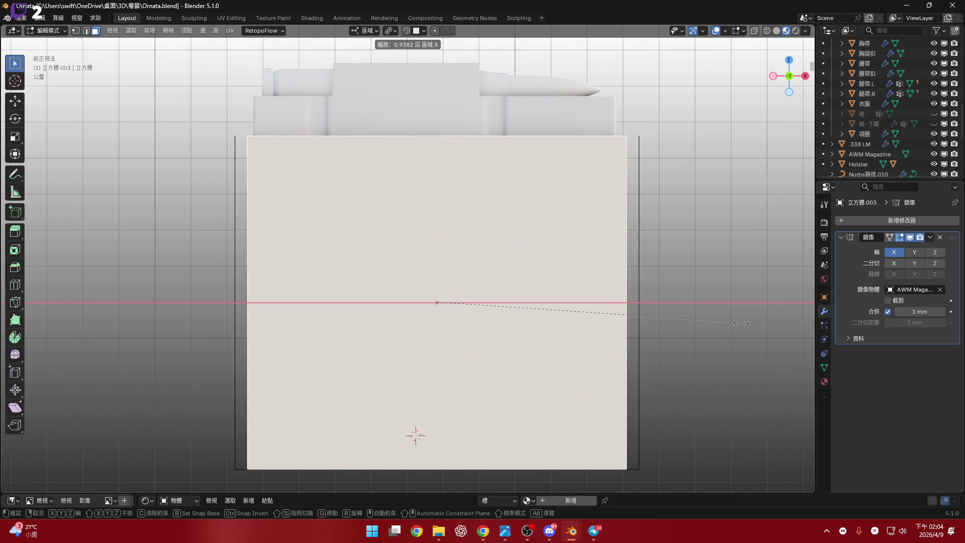
Confirm the narrower width and scale the whole mesh along X
click(629, 309)
mouse_move(628, 310)
middle_down()
mouse_move(516, 243)
mouse_move(523, 285)
middle_up()
key(a)
key(s)
key(x)
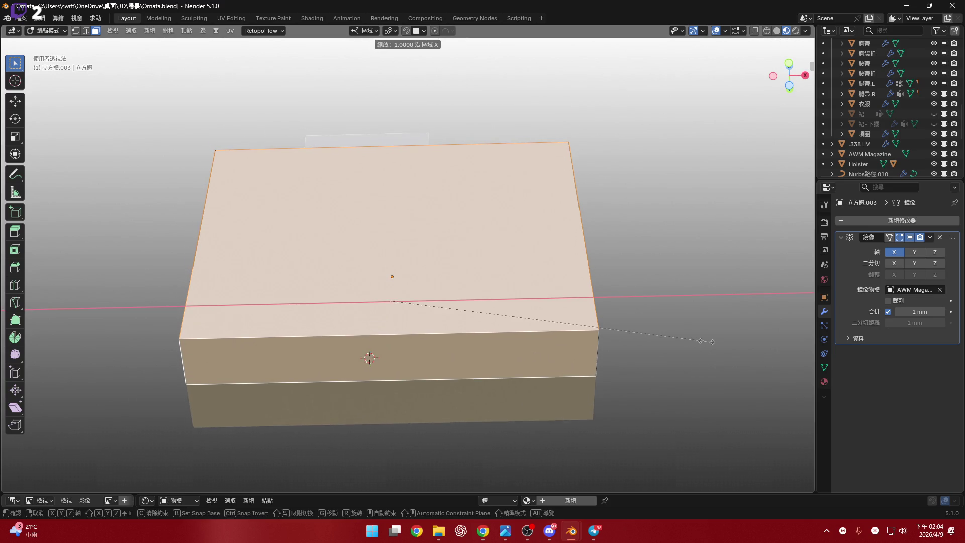
click(698, 340)
mouse_move(618, 355)
middle_down()
mouse_move(371, 405)
mouse_move(565, 347)
mouse_move(590, 320)
mouse_move(627, 185)
mouse_move(496, 362)
middle_up()
Rip the selected vertex apart with V and select the long side face
click(590, 320)
key(v)
click(631, 300)
click(491, 388)
mouse_move(603, 258)
middle_down()
mouse_move(494, 358)
mouse_move(508, 291)
mouse_move(452, 362)
middle_up()
key(3)
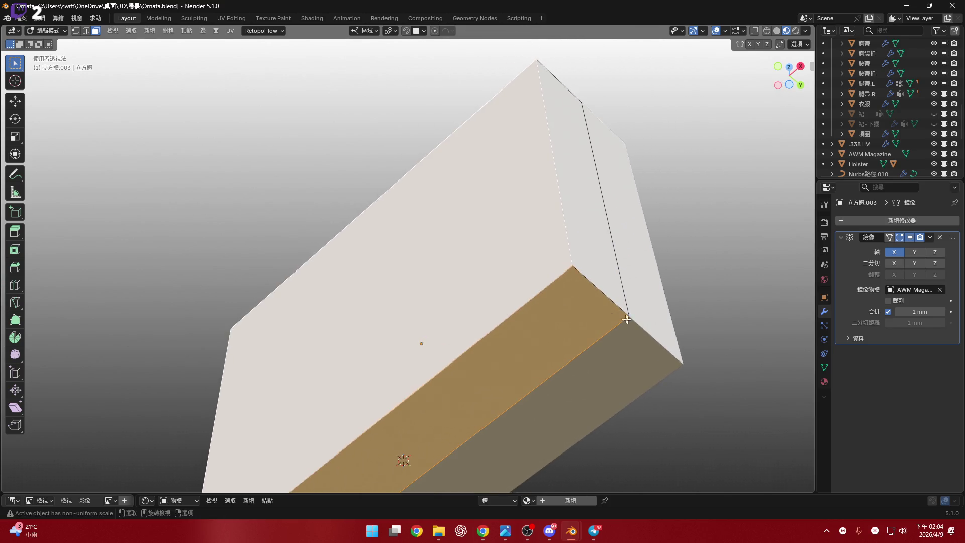
click(452, 362)
key(s)
key(x)
right_click(714, 292)
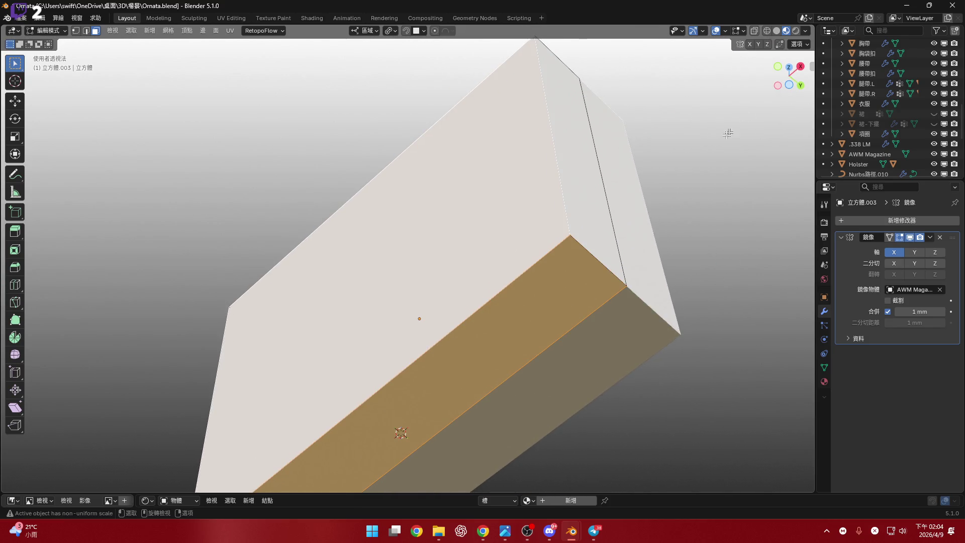
In front view, scale the selected face to 0.9 along X
middle_drag(726, 131, 786, 83)
click(786, 83)
scroll(605, 302, up, 3)
scroll(605, 302, down, 1)
key(s)
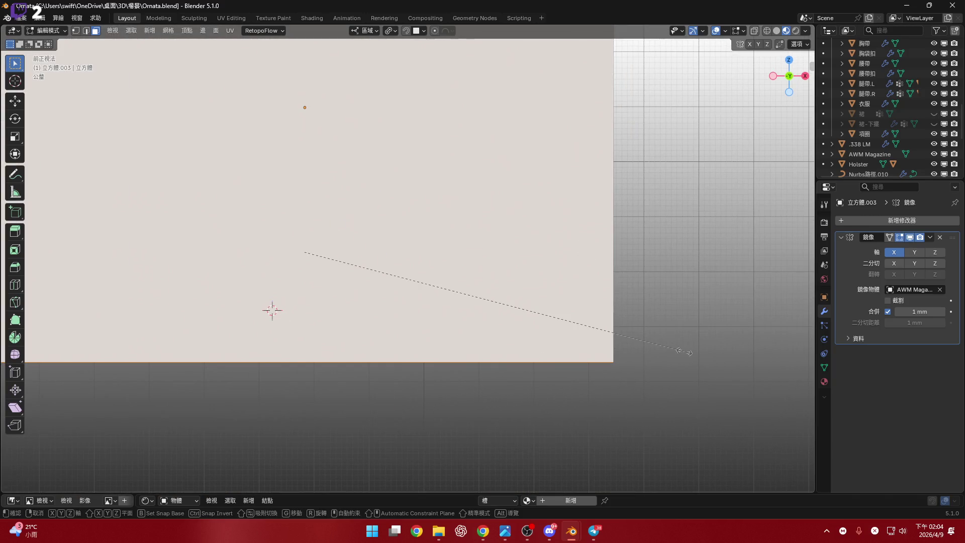
key(x)
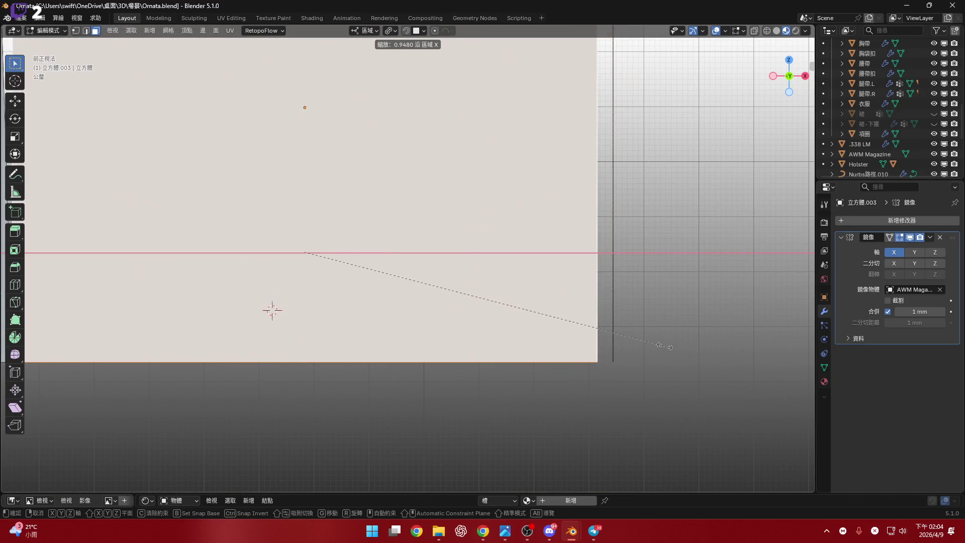
text(.9)
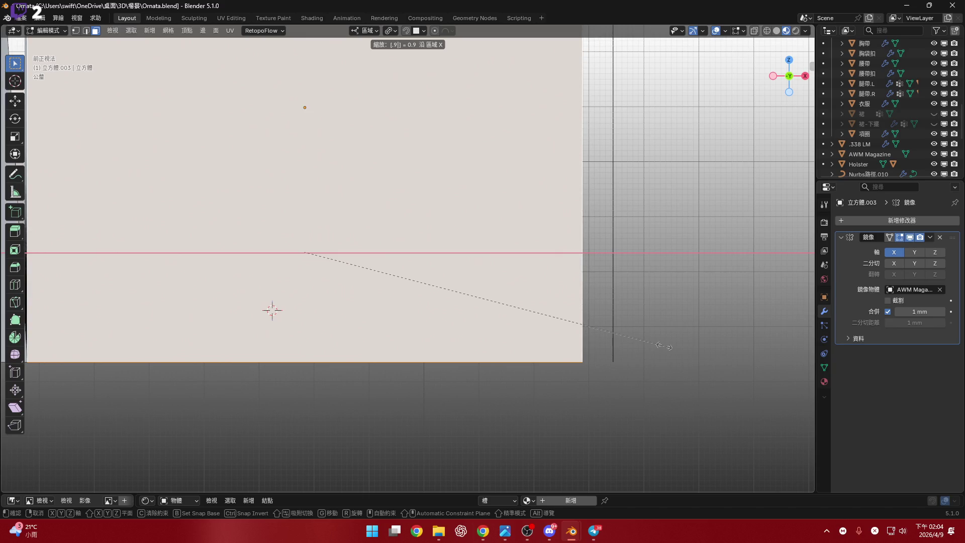
key(Return)
scroll(553, 322, down, 4)
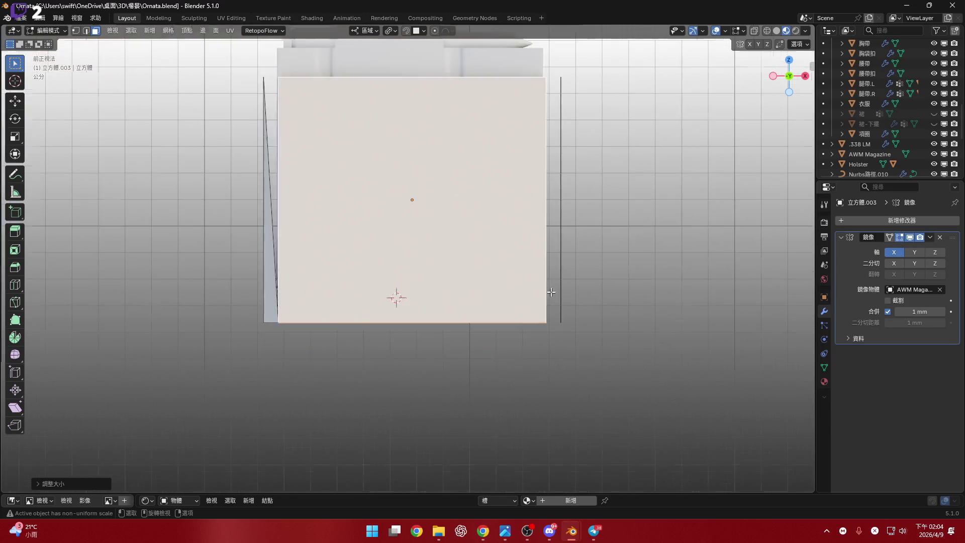
shift+scroll(520, 315, up, 3)
Split the pouch's bottom face apart along its edge with Y
shift+middle_drag(517, 325, 590, 207)
scroll(623, 276, up, 3)
mouse_move(623, 276)
middle_down()
mouse_move(487, 260)
mouse_move(405, 310)
mouse_move(510, 278)
middle_up()
key(y)
key(1)
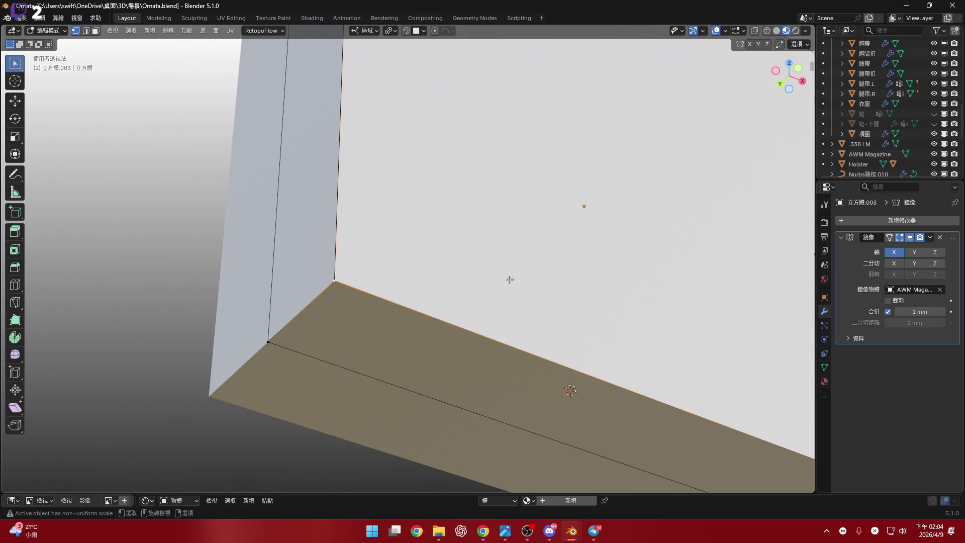
middle_drag(492, 312, 495, 298)
key(3)
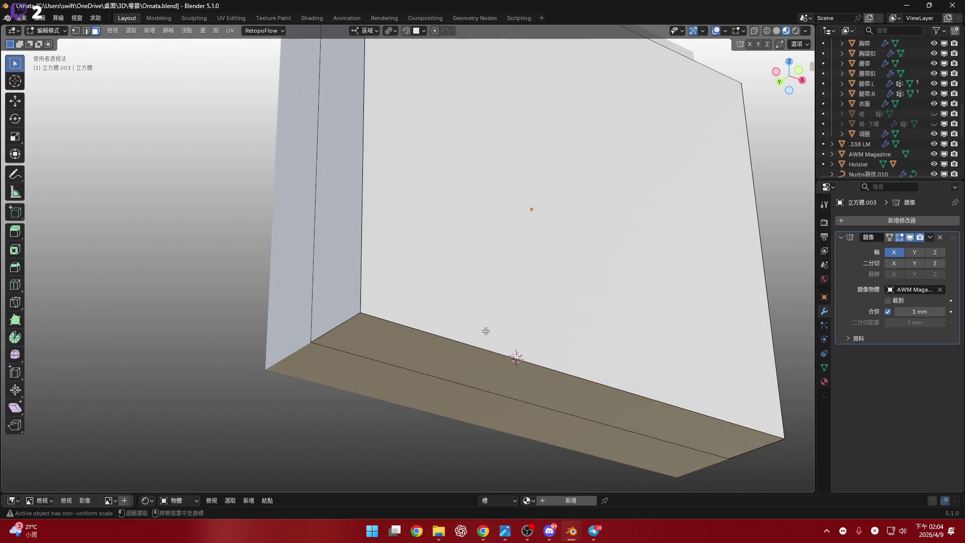
Narrow the large front panel to 0.9 of its width along X
click(545, 348)
mouse_move(545, 348)
middle_down()
mouse_move(502, 293)
mouse_move(518, 302)
middle_up()
text(sx)
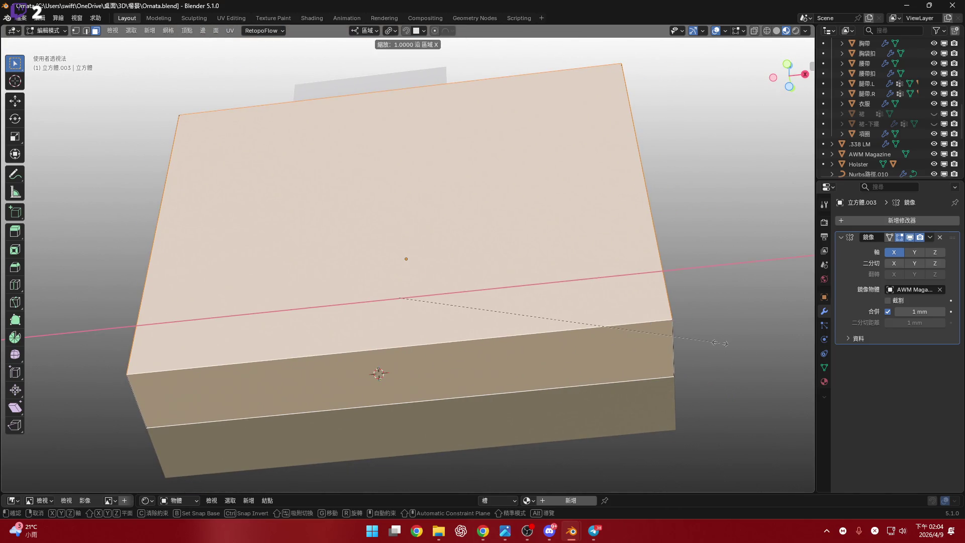
text(.9)
key(Return)
mouse_move(659, 337)
middle_down()
mouse_move(549, 273)
mouse_move(565, 182)
mouse_move(517, 367)
mouse_move(526, 314)
mouse_move(568, 309)
mouse_move(566, 317)
mouse_move(609, 256)
middle_up()
click(785, 83)
Add an edge loop across the front panel just below its top edge
scroll(593, 223, up, 2)
scroll(562, 256, down, 2)
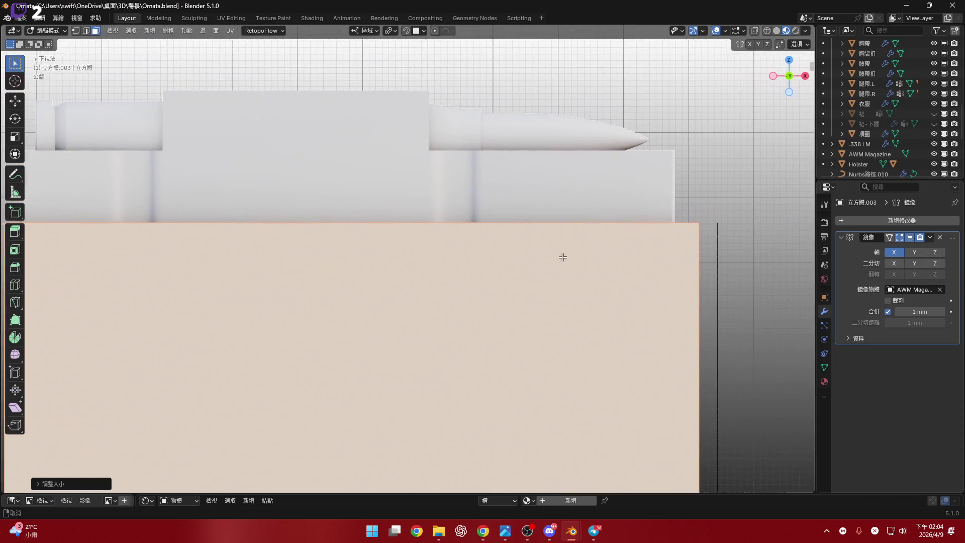
shift+middle_drag(376, 273, 437, 255)
key(ctrl+r)
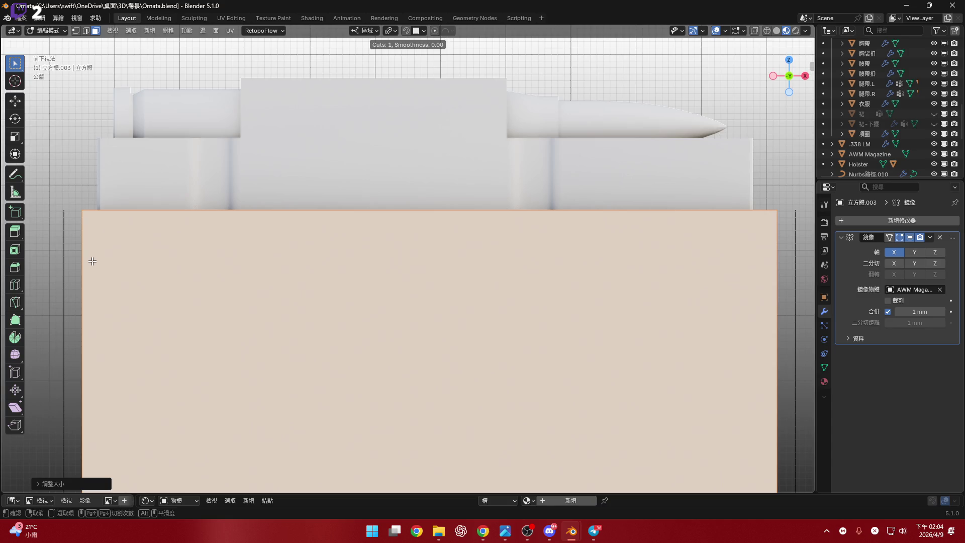
scroll(242, 282, down, 5)
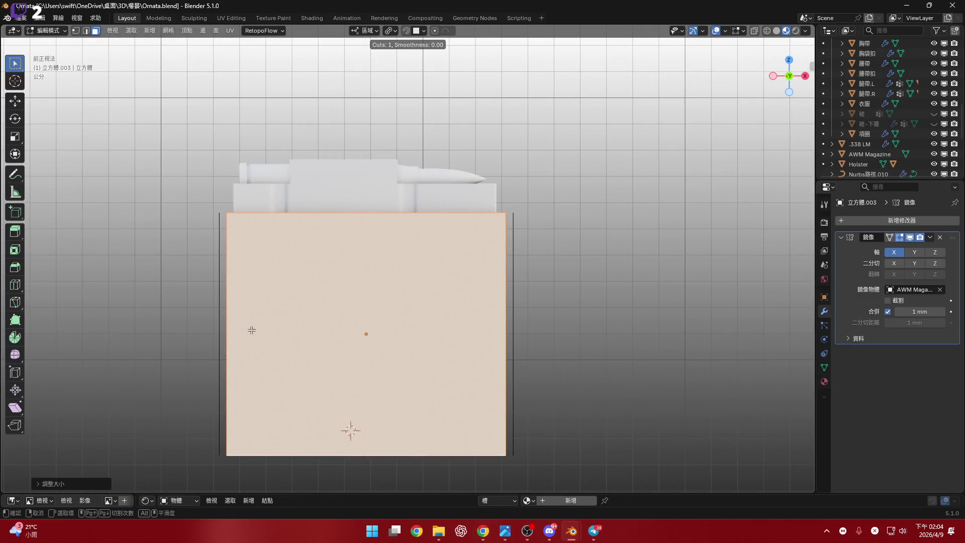
click(242, 282)
text(-0.8)
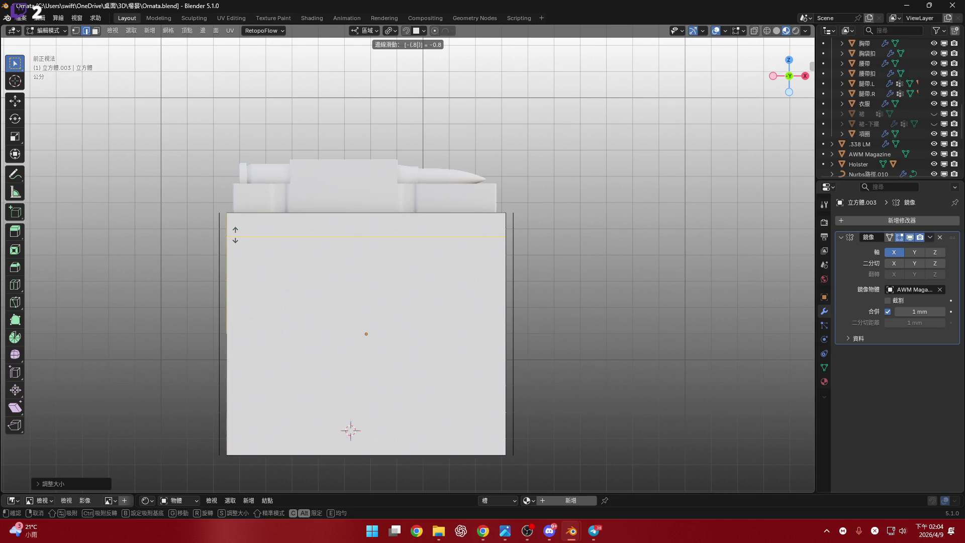
click(235, 235)
scroll(378, 247, up, 3)
mouse_move(445, 258)
middle_down()
mouse_move(372, 258)
mouse_move(396, 262)
middle_up()
Snap the 3D cursor to the fold edge beneath the top strip
key(2)
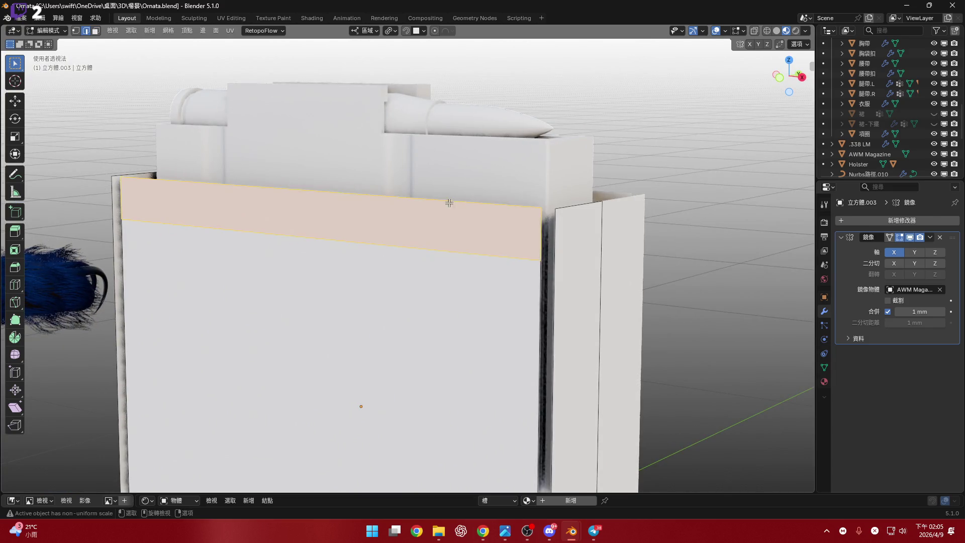
middle_drag(476, 218, 817, 70)
click(798, 76)
mouse_move(518, 231)
middle_down()
mouse_move(577, 243)
mouse_move(373, 236)
mouse_move(471, 236)
mouse_move(403, 256)
middle_up()
key(3)
click(372, 237)
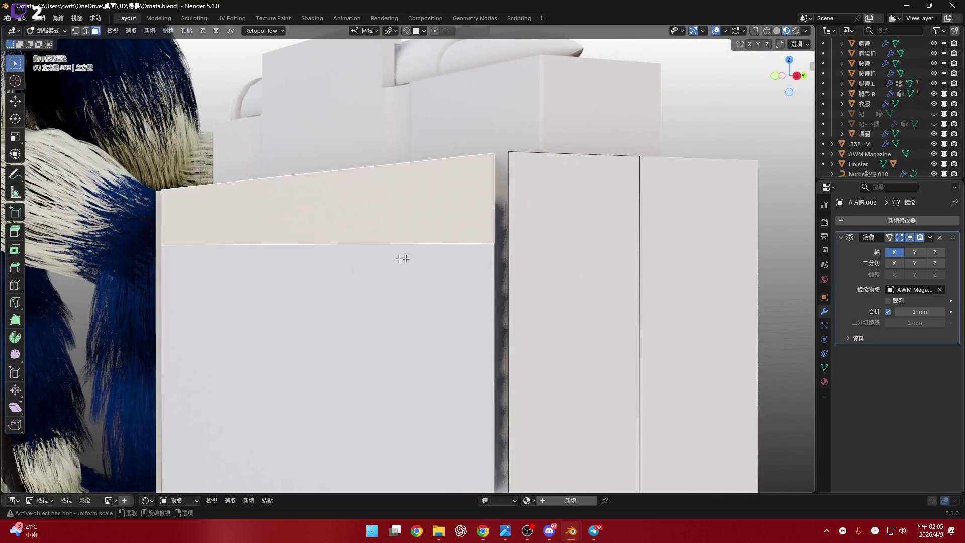
key(2)
key(shift+s)
click(496, 273)
click(456, 254)
key(shift+s)
click(447, 277)
Pivot on the 3D cursor and rotate the top strip -20 degrees outward in Right view
middle_drag(434, 266, 388, 226)
key(3)
click(387, 226)
click(794, 76)
click(392, 31)
click(415, 85)
shift+middle_drag(437, 190, 522, 189)
key(r)
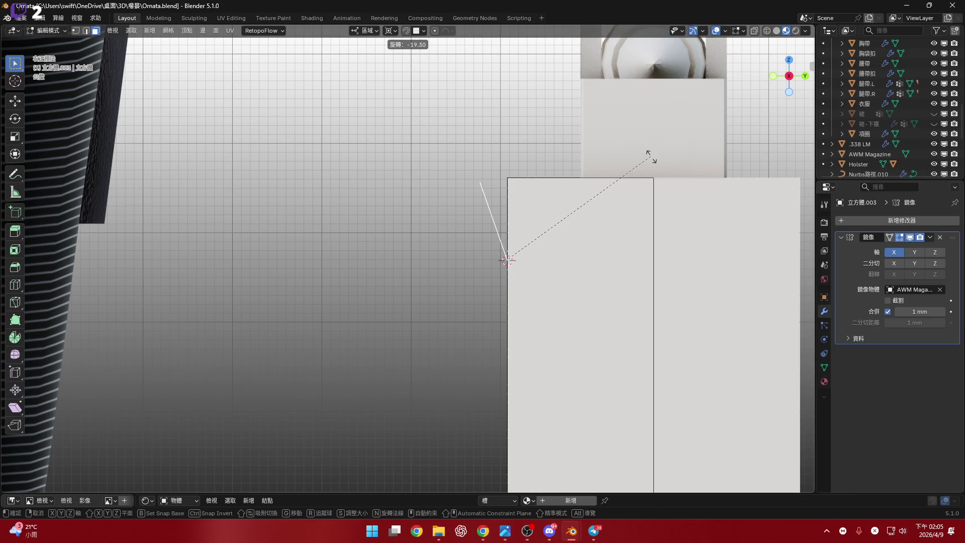
key(Return)
mouse_move(650, 155)
middle_down()
mouse_move(592, 219)
mouse_move(499, 246)
mouse_move(560, 237)
mouse_move(503, 176)
mouse_move(495, 267)
mouse_move(479, 260)
mouse_move(498, 258)
mouse_move(498, 217)
mouse_move(511, 226)
middle_up()
Start another loop cut on the pouch's side strip
scroll(509, 228, up, 2)
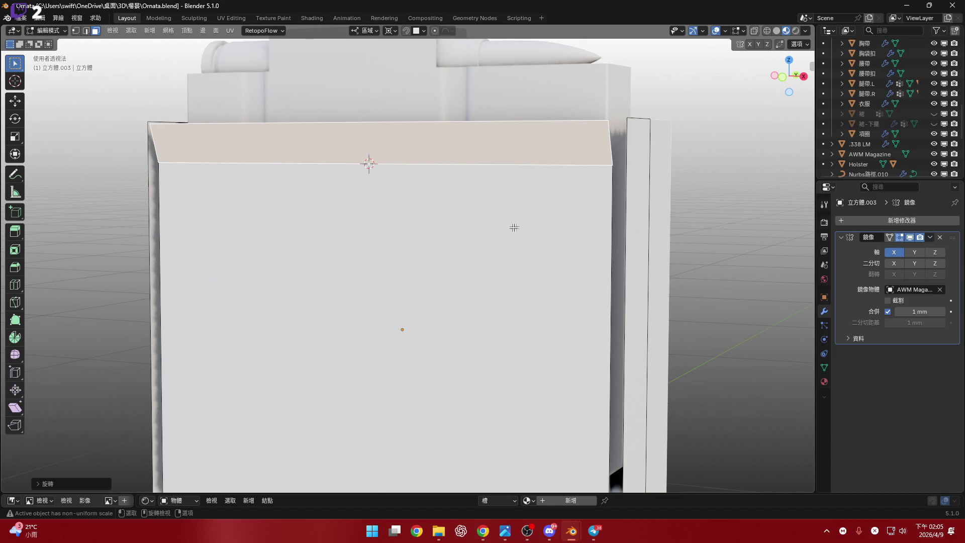
scroll(567, 221, down, 3)
mouse_move(575, 170)
middle_down()
mouse_move(603, 172)
mouse_move(553, 168)
mouse_move(565, 168)
mouse_move(543, 199)
mouse_move(465, 187)
mouse_move(487, 224)
mouse_move(522, 231)
middle_up()
key(ctrl+r)
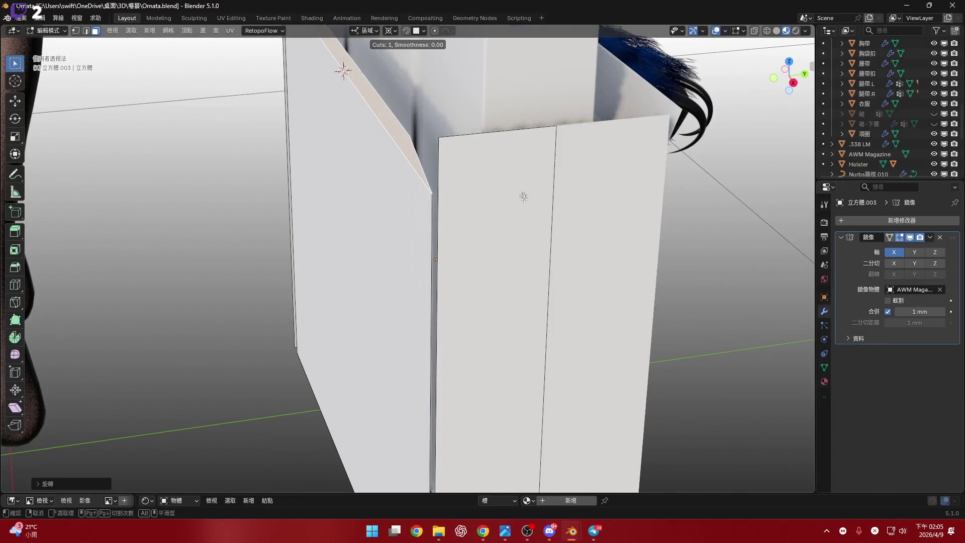
mouse_move(491, 198)
middle_down()
mouse_move(472, 188)
mouse_move(474, 317)
mouse_move(445, 338)
middle_up()
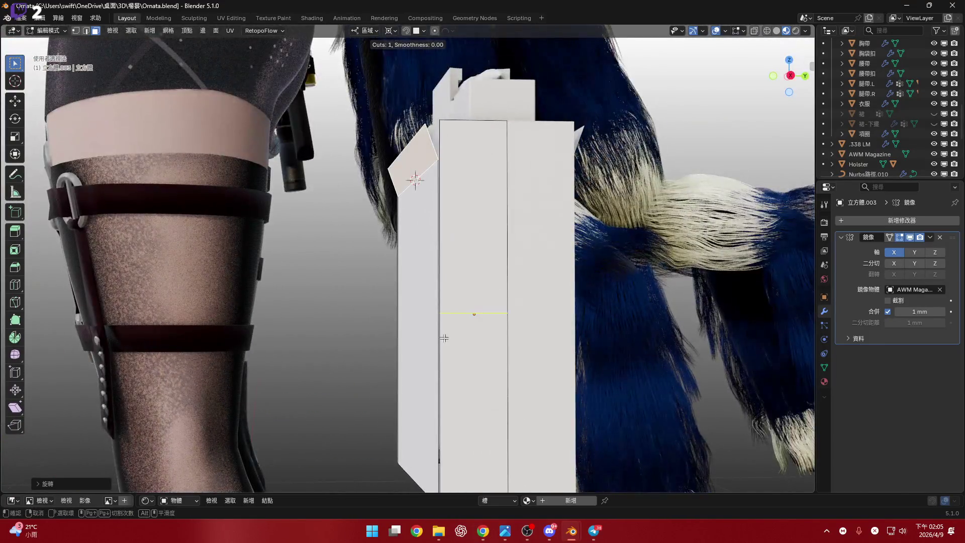
Slide the new loop along the side strip and add another loop near its top
drag(451, 321, 454, 162)
middle_drag(455, 162, 428, 279)
scroll(428, 279, up, 3)
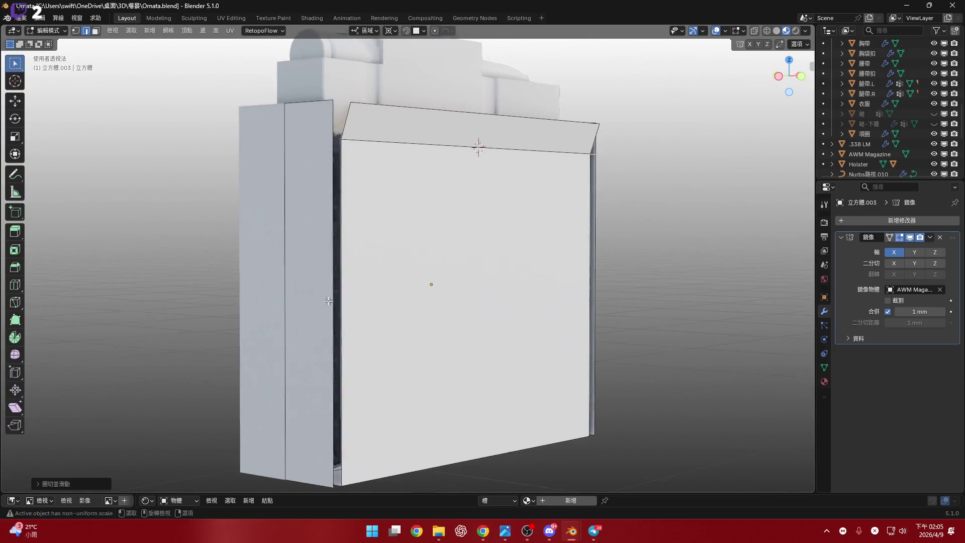
key(ctrl+r)
click(295, 296)
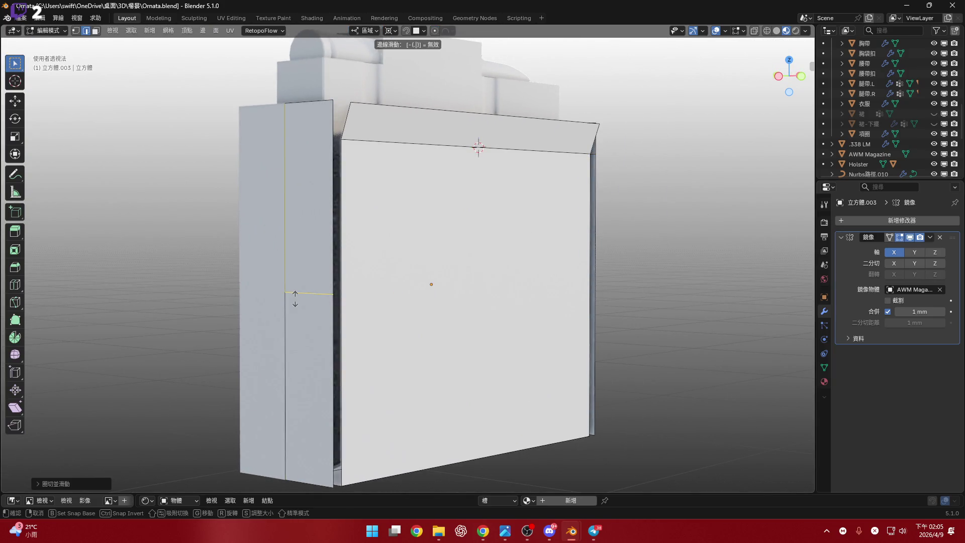
click(296, 299)
Snap the 3D cursor to the new loop edge and select the strip's upper face
middle_drag(298, 126, 321, 166)
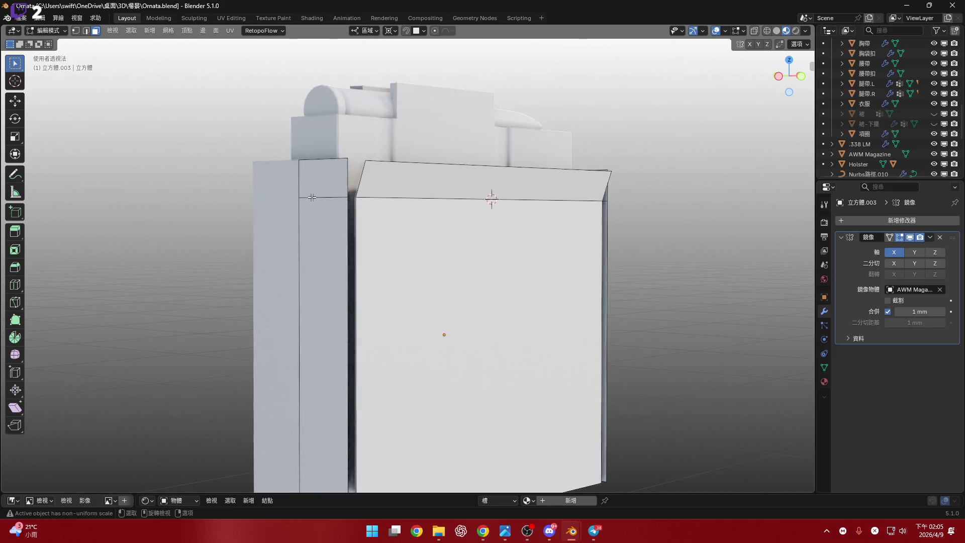
scroll(335, 175, up, 2)
click(346, 202)
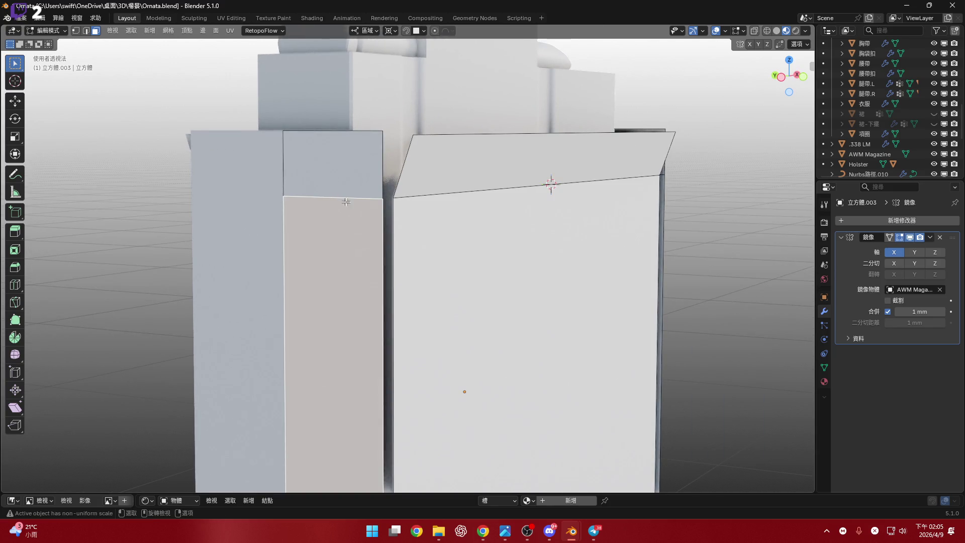
key(2)
click(364, 199)
middle_drag(364, 199, 582, 228)
key(shift+s)
click(390, 254)
key(3)
click(351, 183)
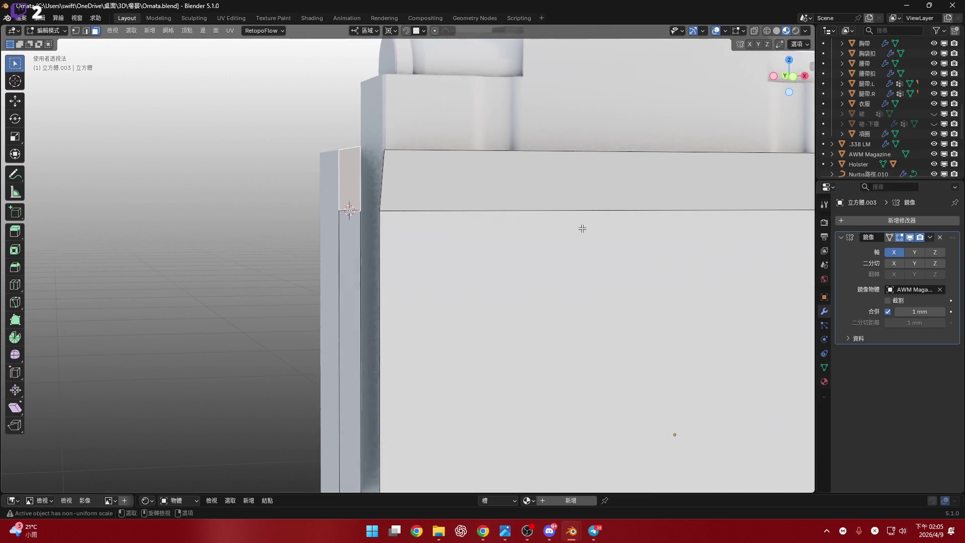
click(794, 77)
scroll(618, 236, up, 2)
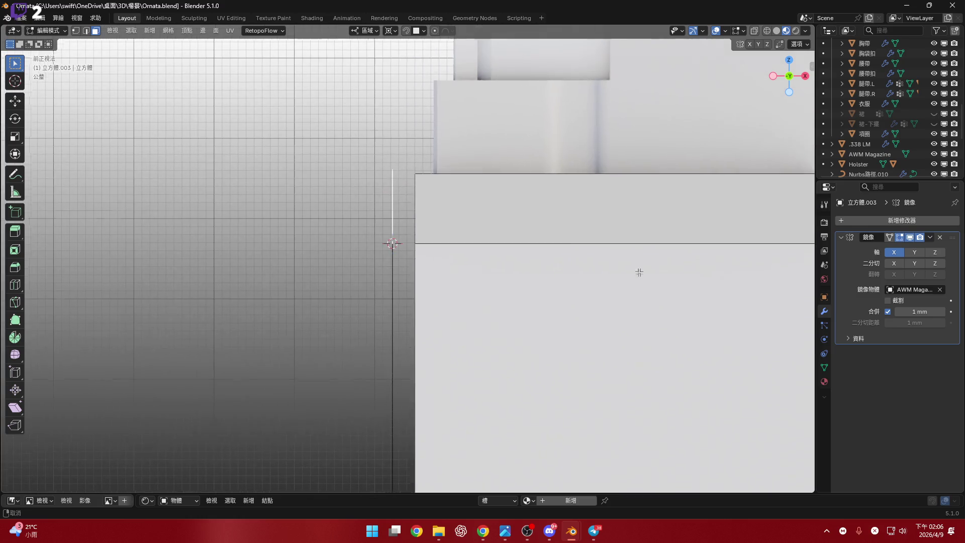
Tilt the upper side face outward by -2 degrees in Front view
key(r)
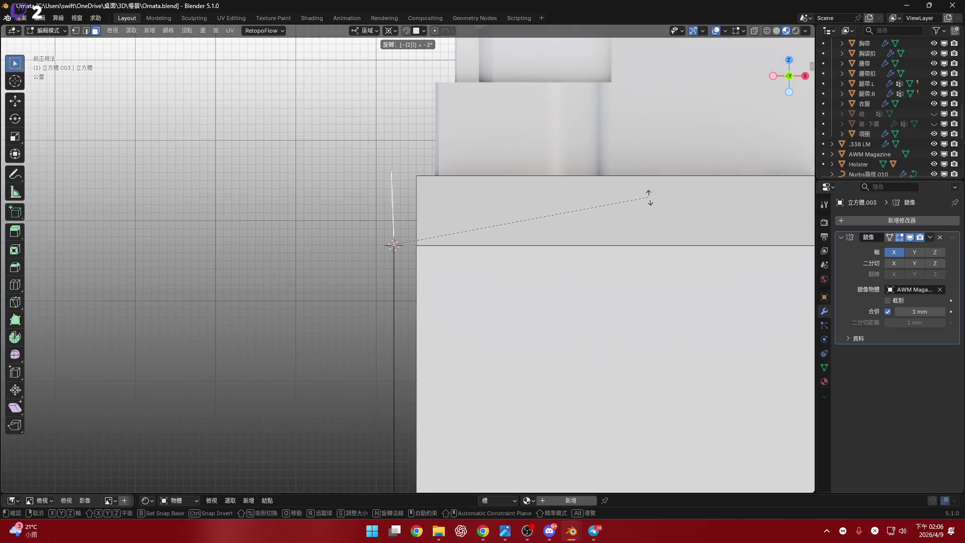
key(Return)
right_click(648, 197)
scroll(553, 273, down, 4)
Select the other strip's upper narrow face and snap the 3D cursor onto it
middle_drag(552, 273, 446, 237)
click(447, 237)
key(shift+s)
click(445, 211)
key(shift+s)
click(525, 320)
middle_drag(503, 222, 560, 217)
Rotate that strip's top about 6 degrees outward in Front view
key(r)
key(y)
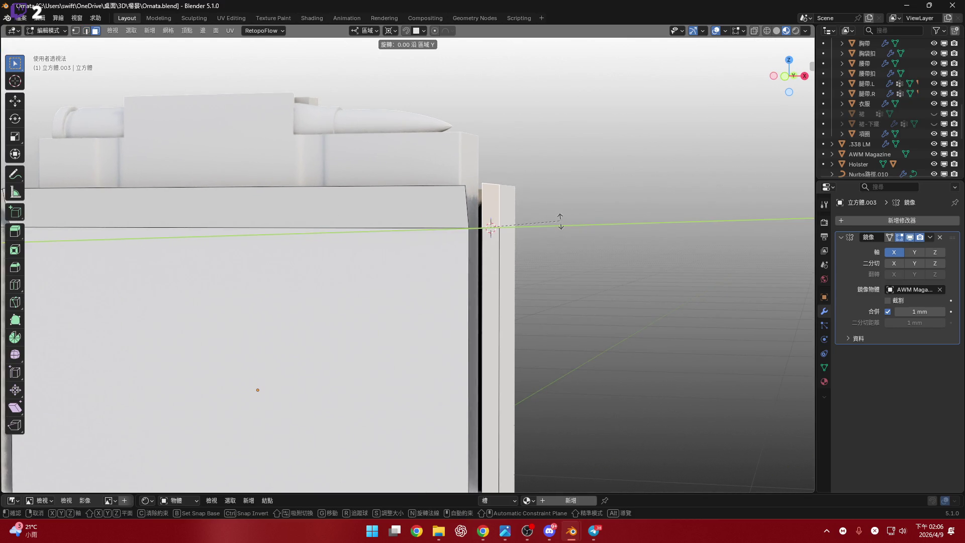
key(Escape)
click(789, 79)
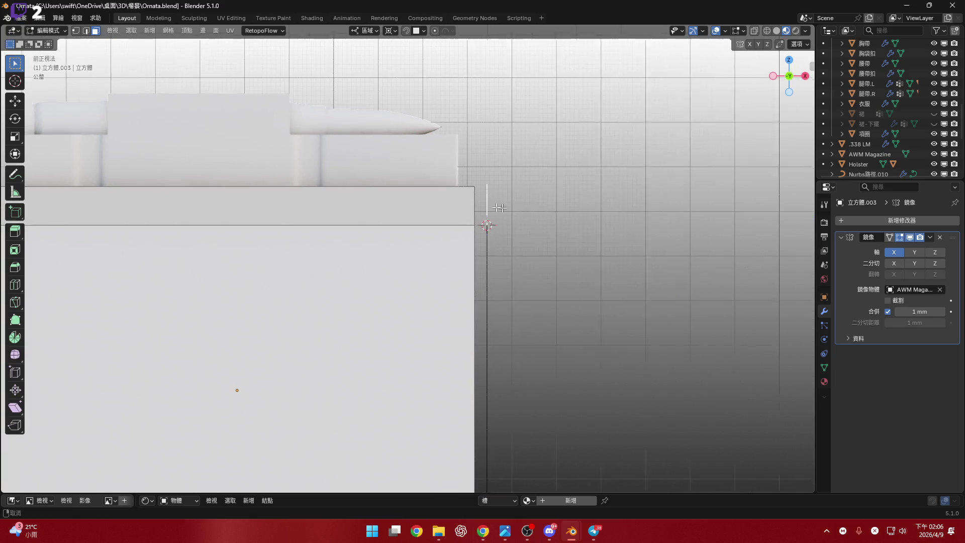
key(r)
click(604, 184)
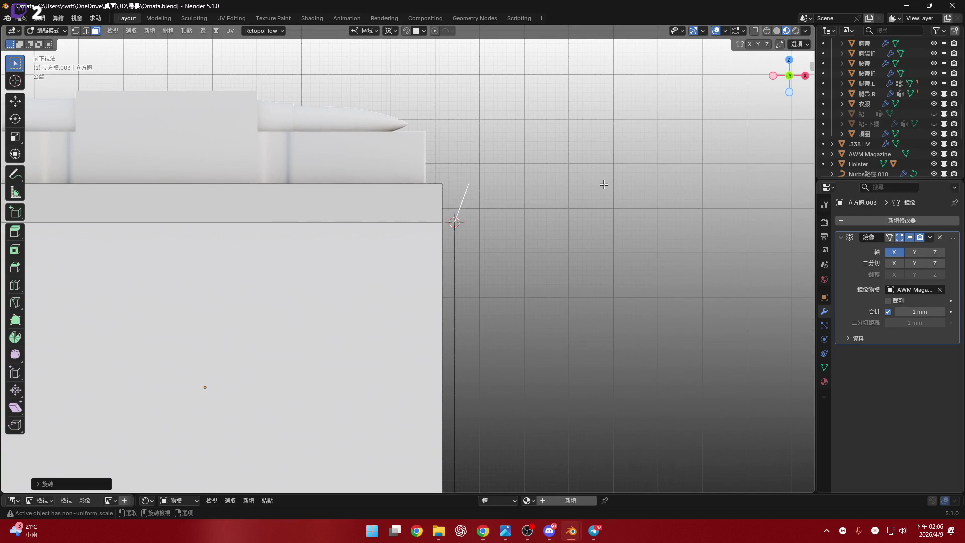
scroll(583, 233, down, 3)
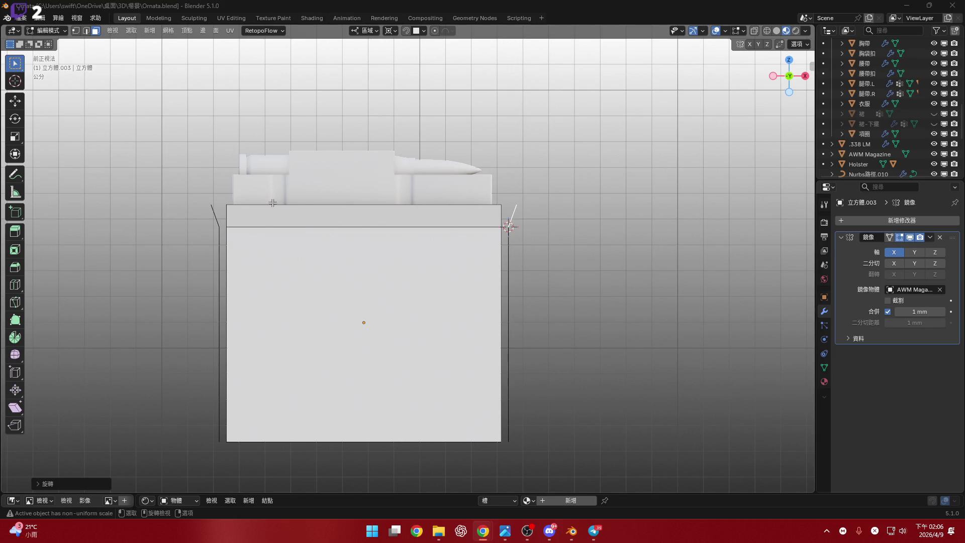
Add a vertical edge loop through the exact centre of the pouch in Front view
scroll(272, 202, up, 4)
mouse_move(403, 194)
middle_down()
mouse_move(469, 258)
mouse_move(441, 219)
mouse_move(444, 246)
middle_up()
scroll(448, 239, up, 3)
mouse_move(555, 196)
shift+middle_down()
mouse_move(528, 199)
mouse_move(518, 159)
mouse_move(538, 273)
mouse_move(478, 241)
mouse_move(496, 243)
mouse_move(476, 230)
mouse_move(538, 280)
mouse_move(344, 142)
shift+middle_up()
mouse_move(311, 110)
middle_down()
mouse_move(420, 231)
mouse_move(420, 247)
mouse_move(351, 245)
mouse_move(502, 195)
middle_up()
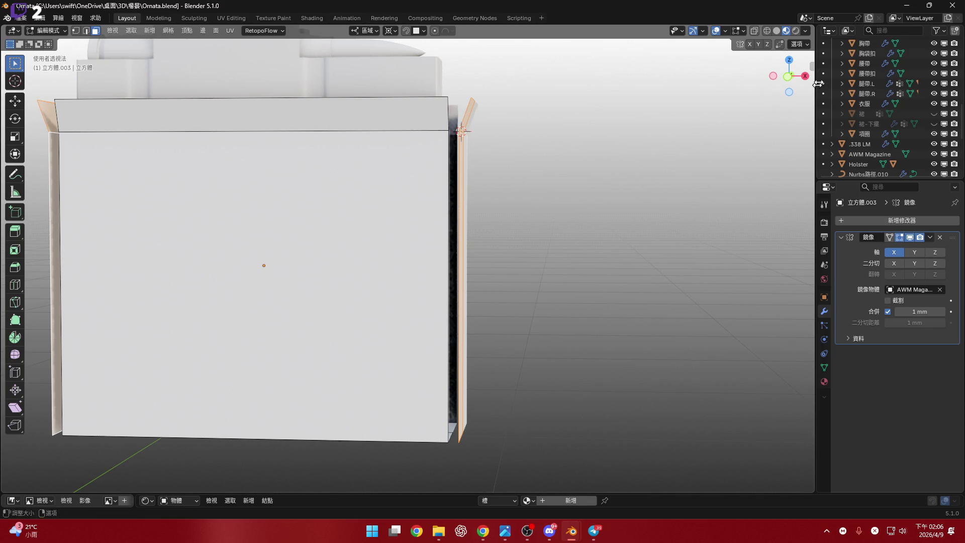
click(788, 77)
shift+middle_drag(489, 235, 662, 231)
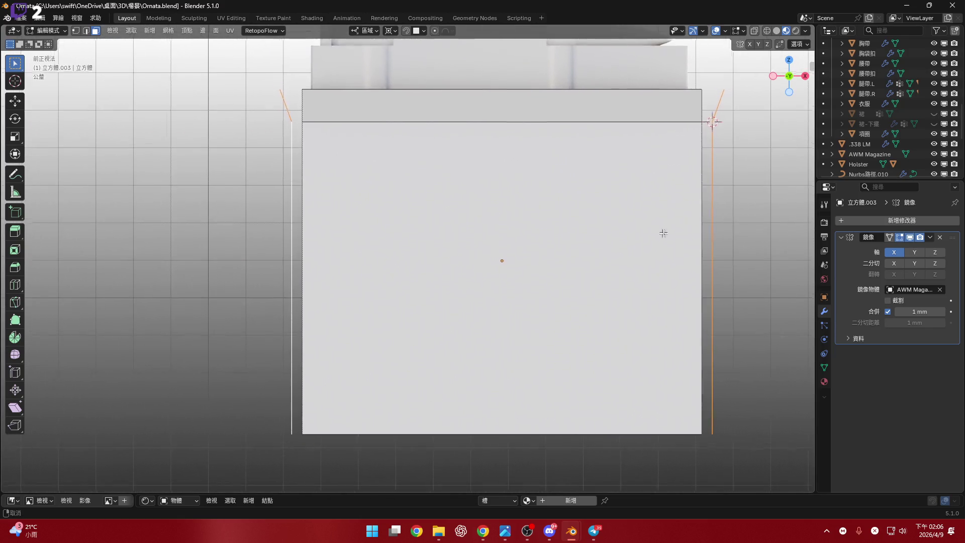
scroll(623, 238, down, 2)
scroll(543, 216, up, 1)
key(ctrl+r)
click(509, 152)
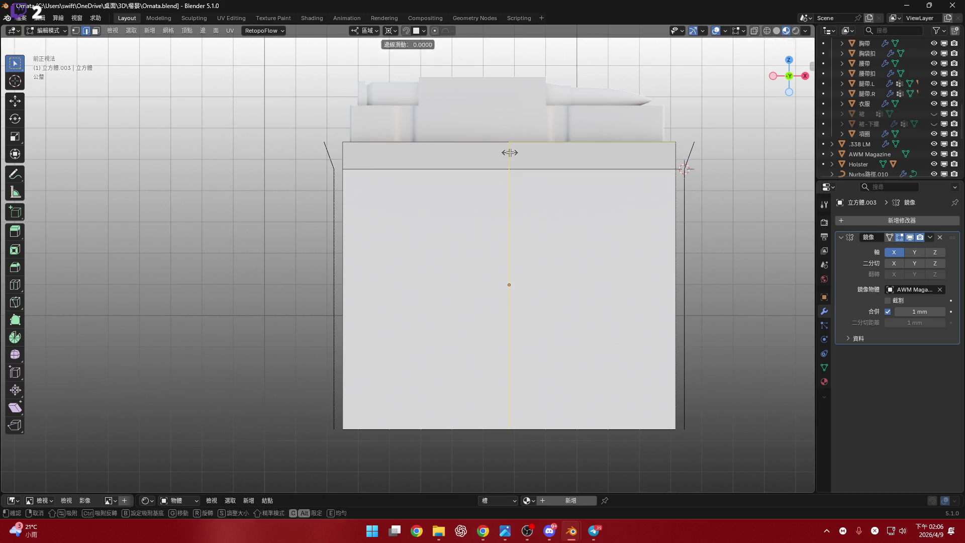
right_click(509, 152)
Box-select the pouch's left half and delete its faces
shift+middle_drag(488, 262, 513, 243)
scroll(510, 244, down, 3)
drag(505, 400, 506, 401)
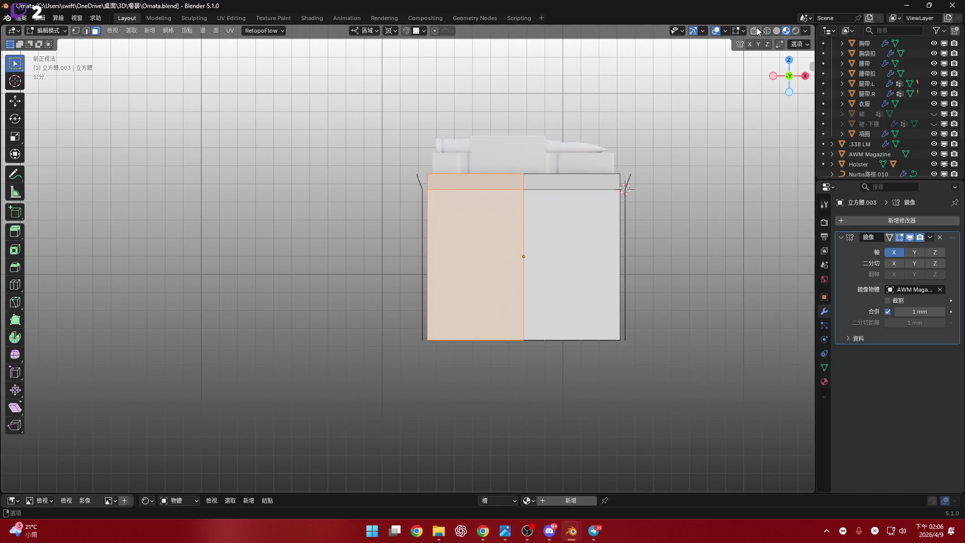
drag(503, 406, 503, 406)
scroll(503, 269, up, 2)
key(x)
click(547, 247)
Add a centred edge loop around the box and reshape the left block from the mesh context menu
scroll(488, 290, down, 2)
mouse_move(545, 280)
middle_down()
mouse_move(506, 265)
mouse_move(477, 204)
mouse_move(478, 308)
middle_up()
key(ctrl+r)
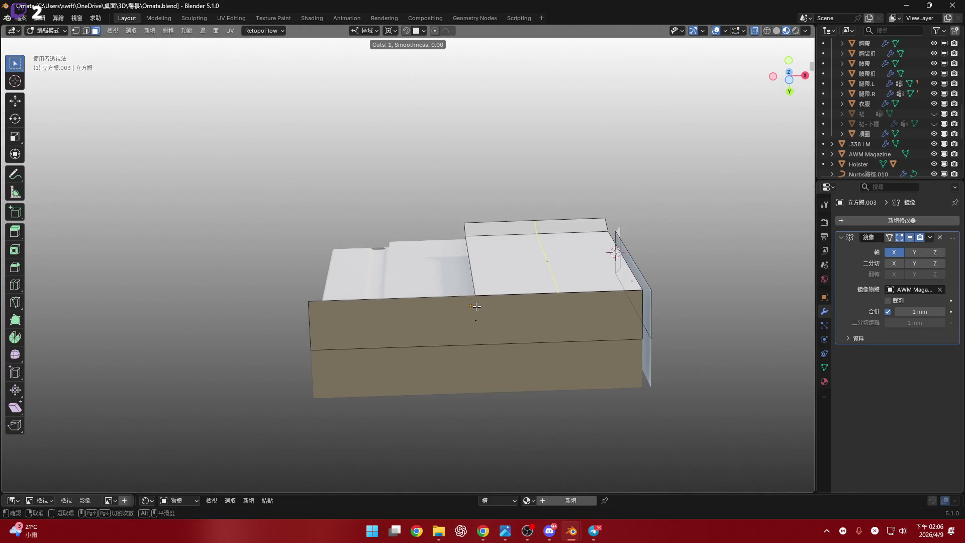
click(435, 318)
right_click(435, 319)
right_click(568, 252)
click(545, 284)
right_click(518, 254)
click(518, 253)
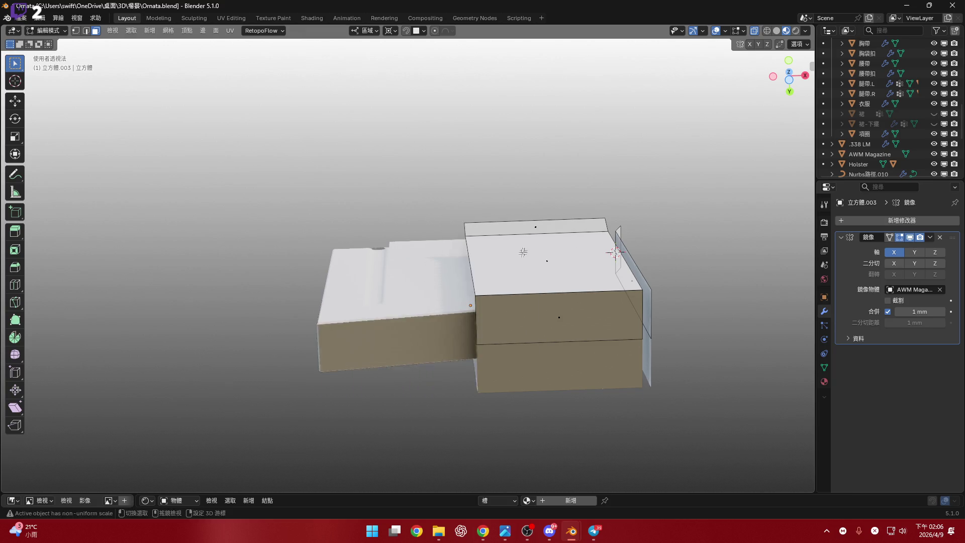
Enable the Y axis in the Mirror modifier so a second pouch appears alongside
middle_drag(522, 252, 504, 339)
click(788, 83)
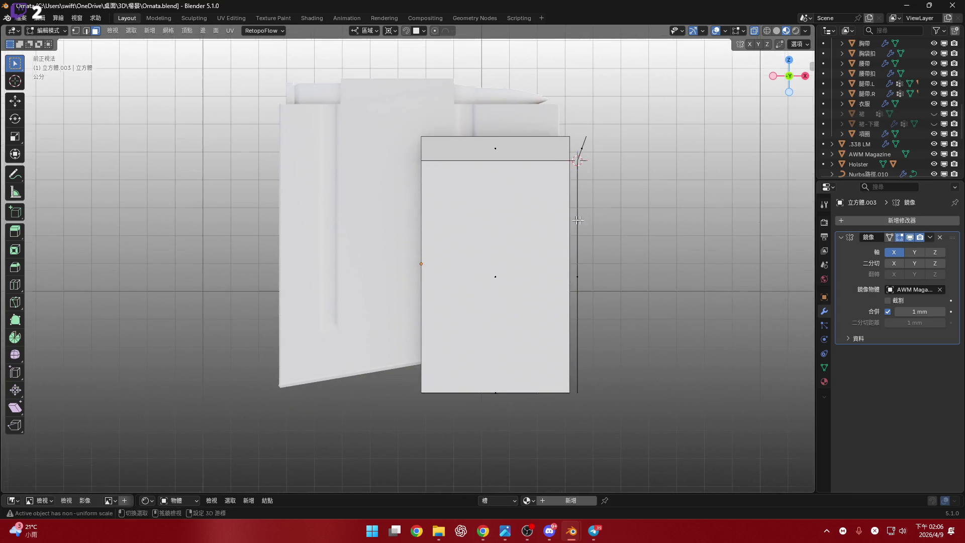
click(929, 249)
click(929, 249)
click(915, 252)
mouse_move(649, 272)
middle_down()
mouse_move(613, 239)
mouse_move(589, 181)
mouse_move(590, 303)
mouse_move(582, 257)
mouse_move(595, 333)
mouse_move(598, 317)
middle_up()
click(790, 81)
Select the whole mesh and trial an X-axis move, then cancel it
scroll(582, 291, up, 1)
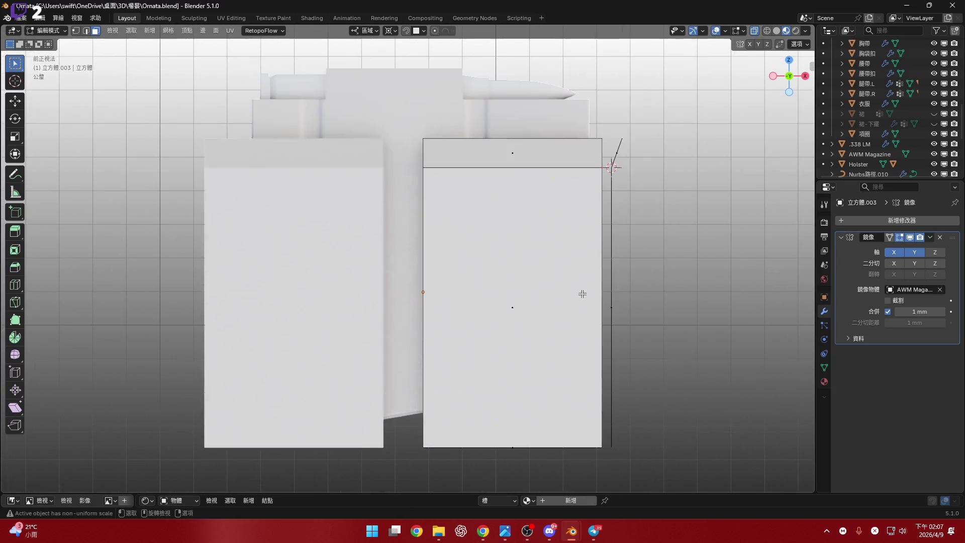
key(a)
key(g)
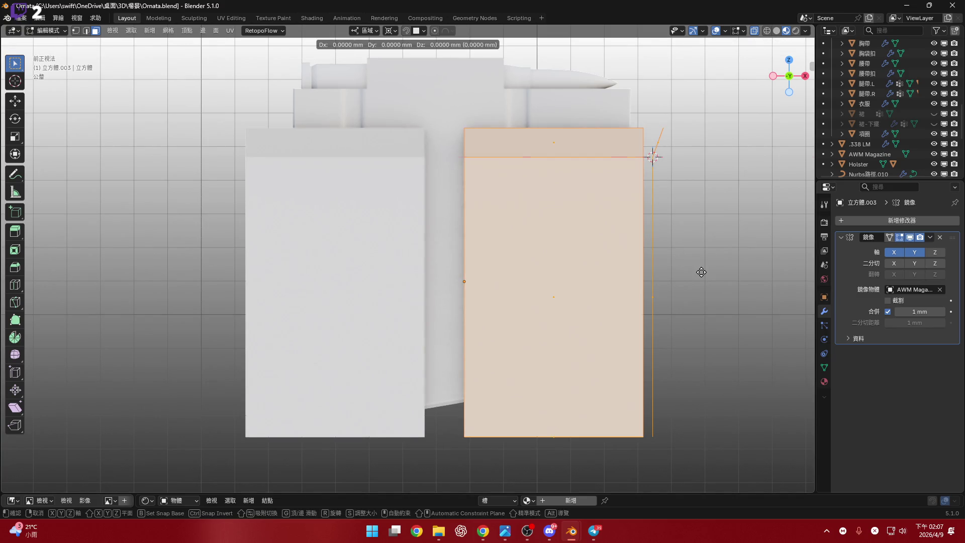
key(x)
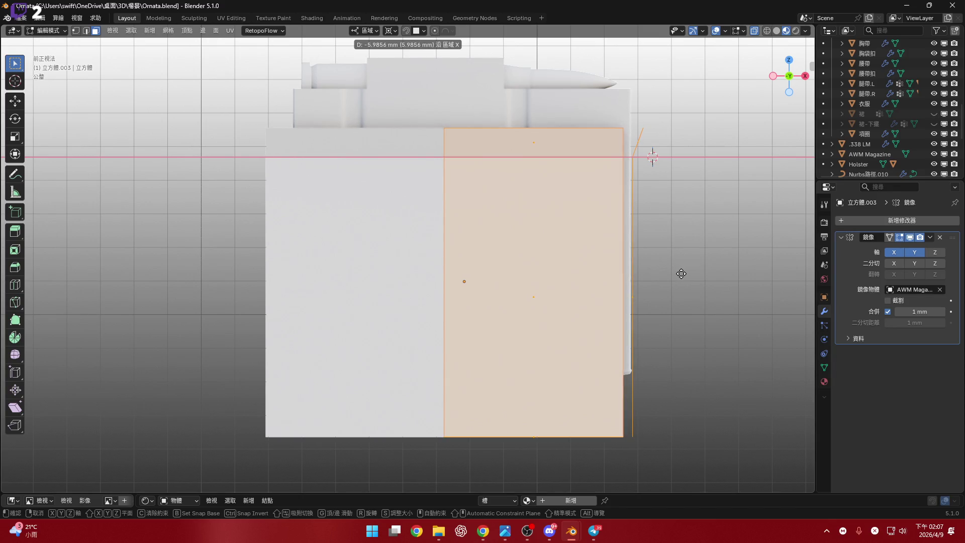
right_click(681, 273)
scroll(516, 264, up, 2)
mouse_move(518, 285)
shift+middle_down()
mouse_move(513, 225)
mouse_move(524, 212)
mouse_move(528, 250)
mouse_move(525, 228)
mouse_move(513, 282)
mouse_move(512, 258)
shift+middle_up()
Change the pivot point and move the mesh about -6 mm along X
click(388, 31)
click(412, 67)
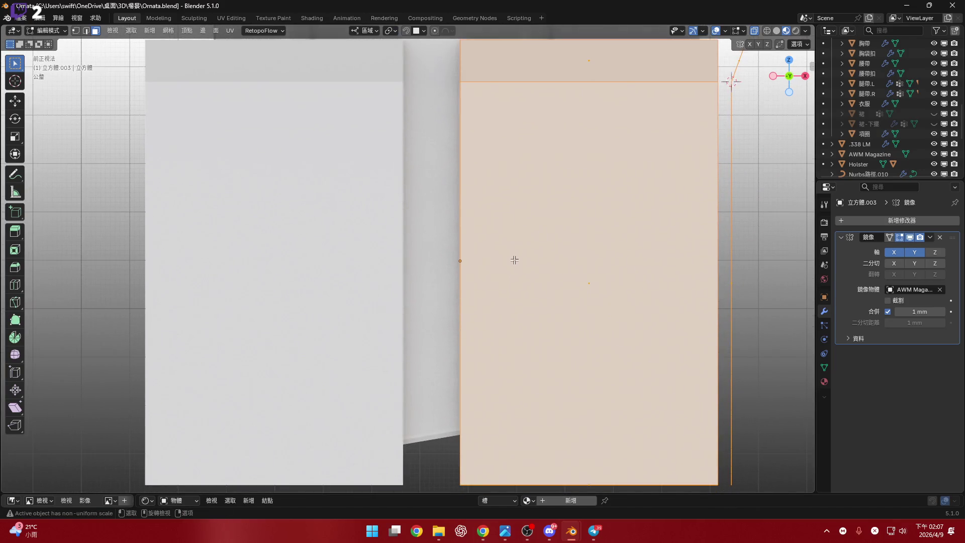
scroll(513, 263, down, 2)
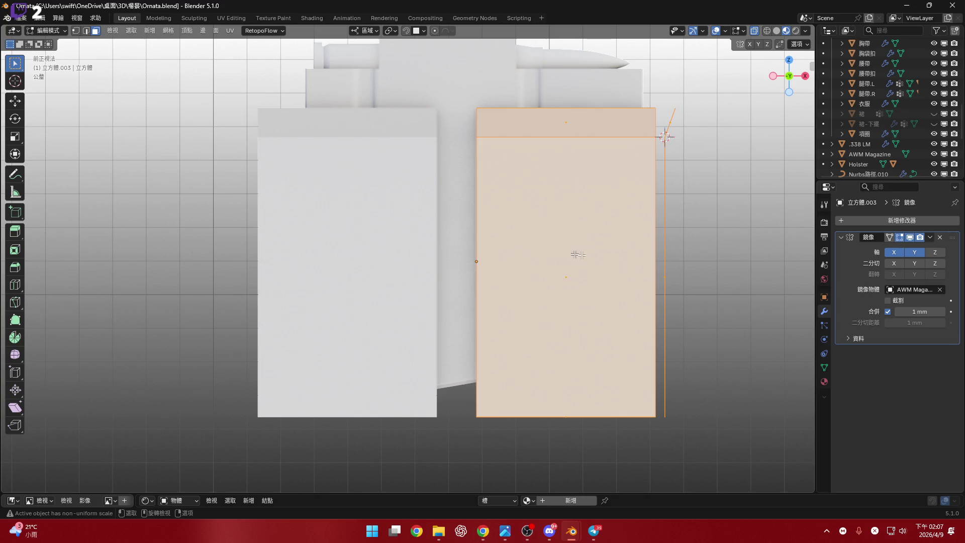
scroll(595, 263, up, 1)
scroll(600, 276, up, 1)
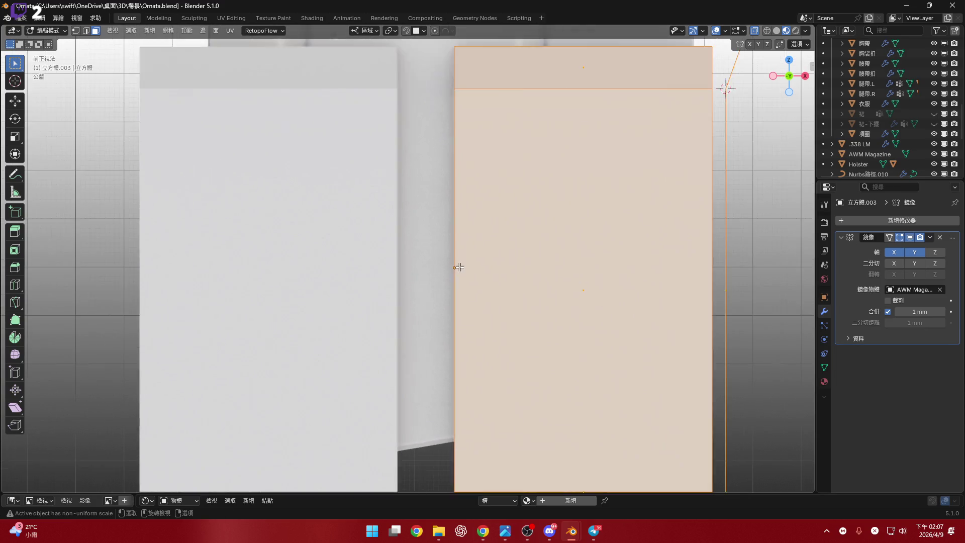
key(g)
key(x)
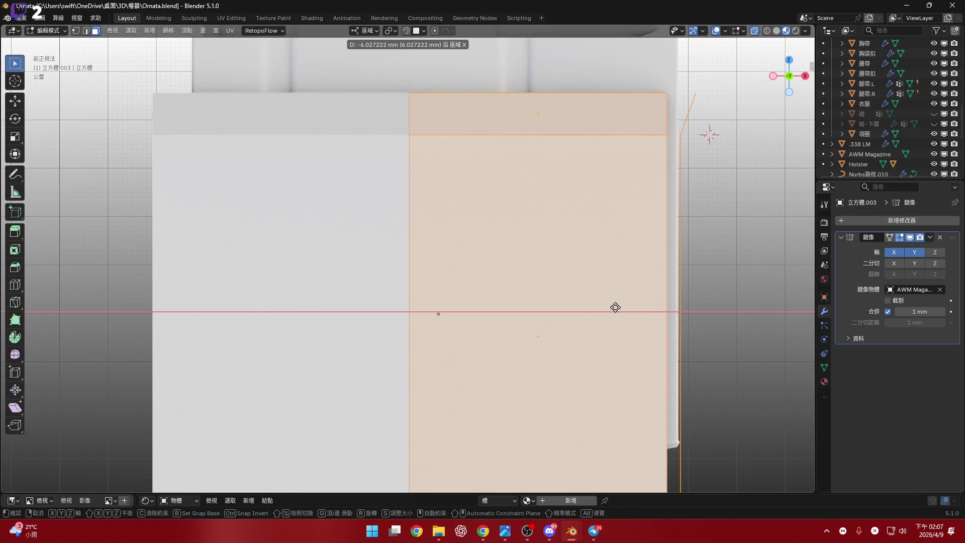
click(615, 307)
Clear AWM Magazine from the Mirror modifier's Mirror Object field
scroll(520, 288, up, 5)
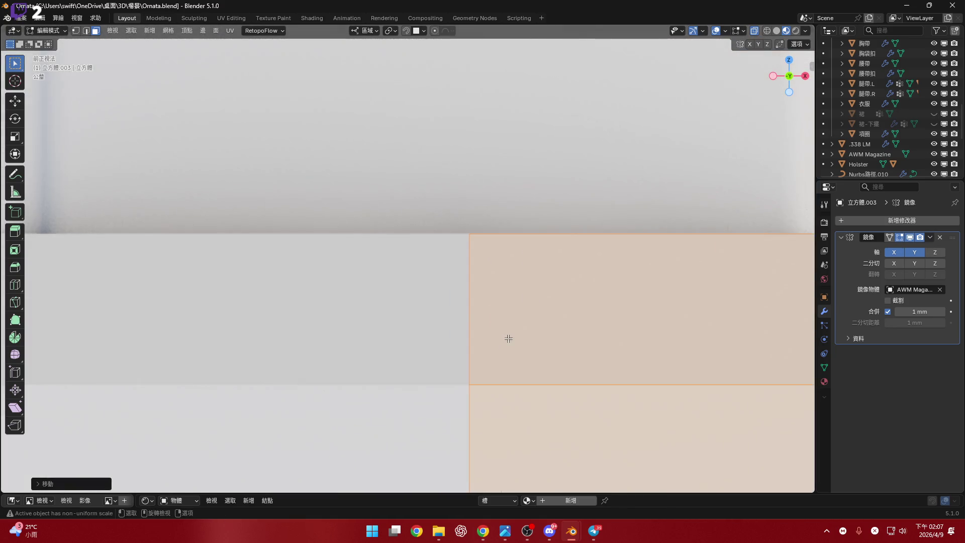
scroll(508, 338, down, 8)
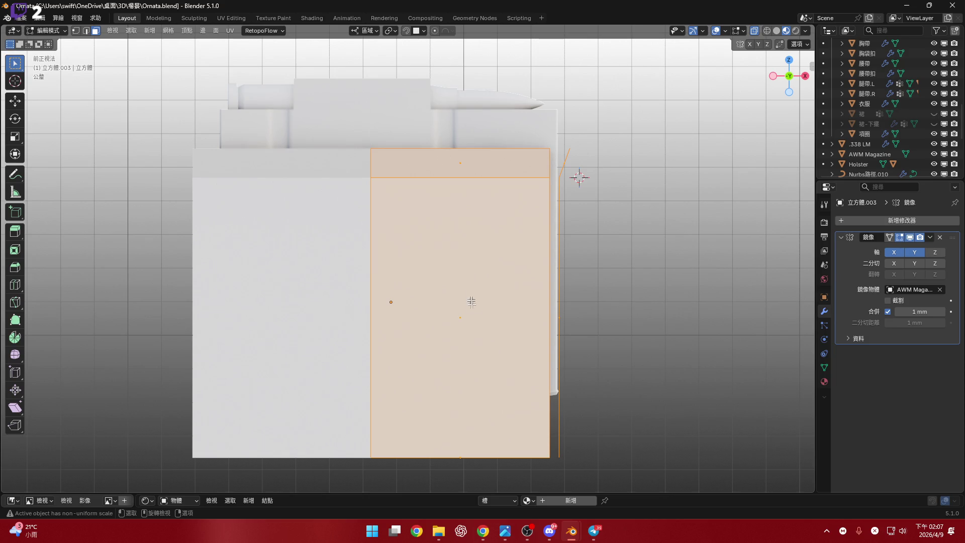
mouse_move(536, 297)
middle_down()
mouse_move(597, 246)
mouse_move(575, 254)
middle_up()
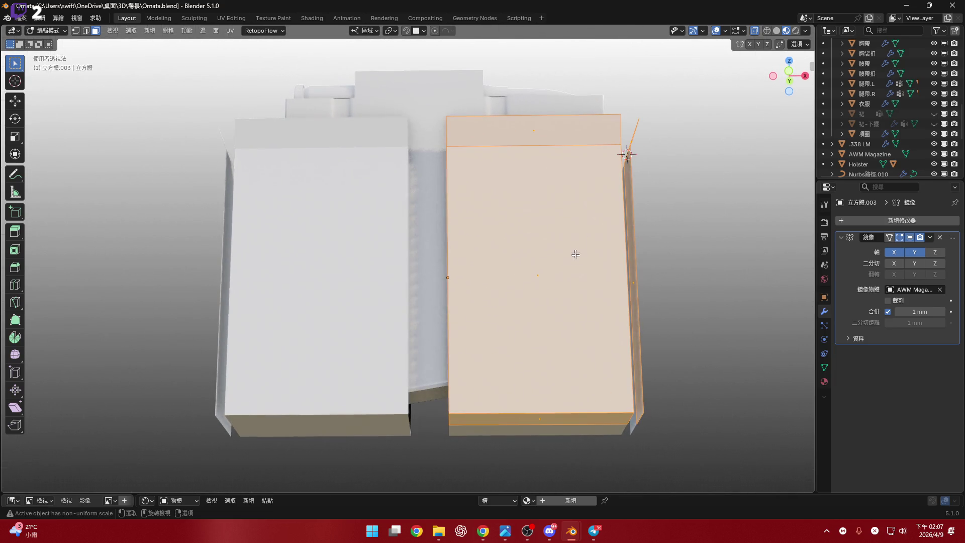
click(941, 294)
mouse_move(529, 300)
middle_down()
mouse_move(510, 280)
mouse_move(535, 263)
mouse_move(417, 314)
middle_up()
middle_drag(535, 316, 818, 76)
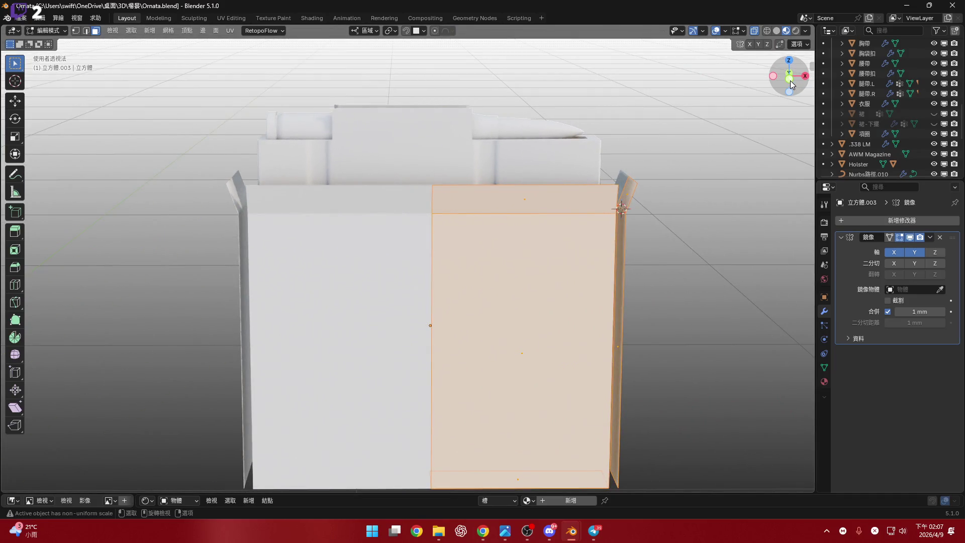
click(796, 86)
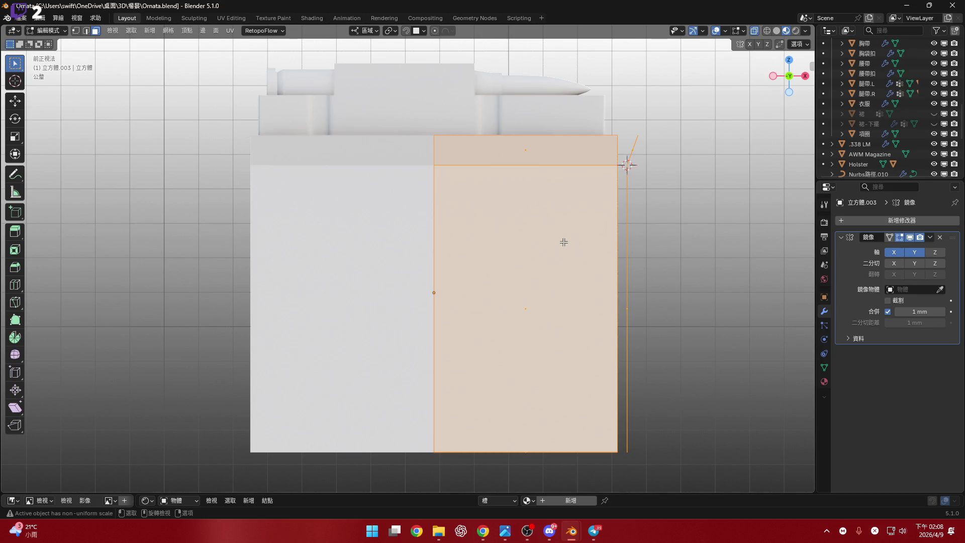
middle_drag(481, 204, 503, 236)
click(584, 161)
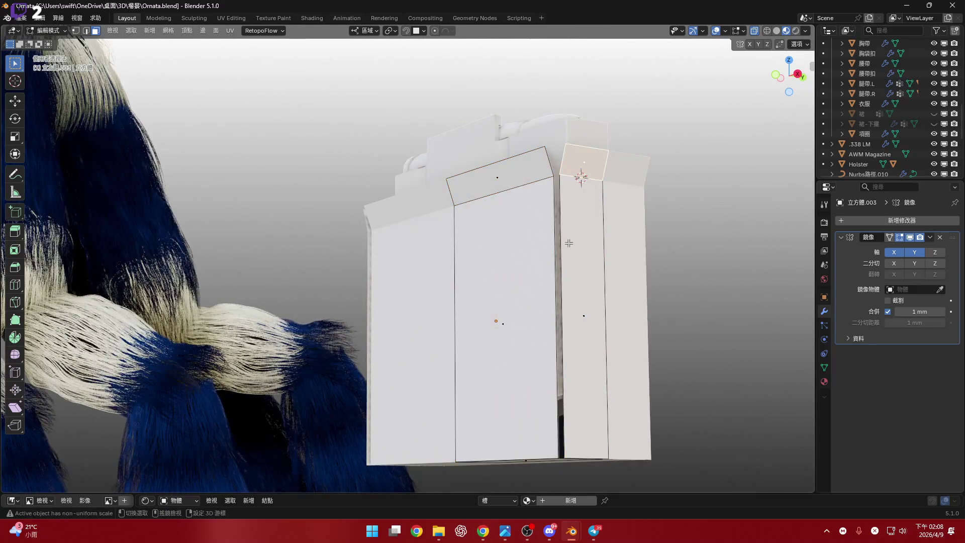
shift+click(587, 277)
mouse_move(586, 277)
middle_down()
mouse_move(631, 181)
mouse_move(674, 151)
middle_up()
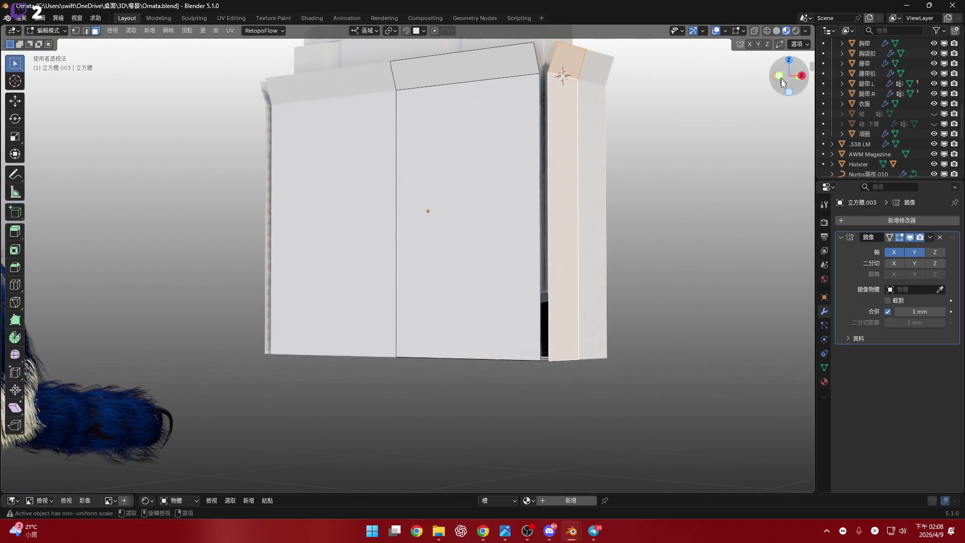
mouse_move(785, 90)
mouse_down()
mouse_move(596, 194)
mouse_move(601, 202)
mouse_move(624, 196)
mouse_up()
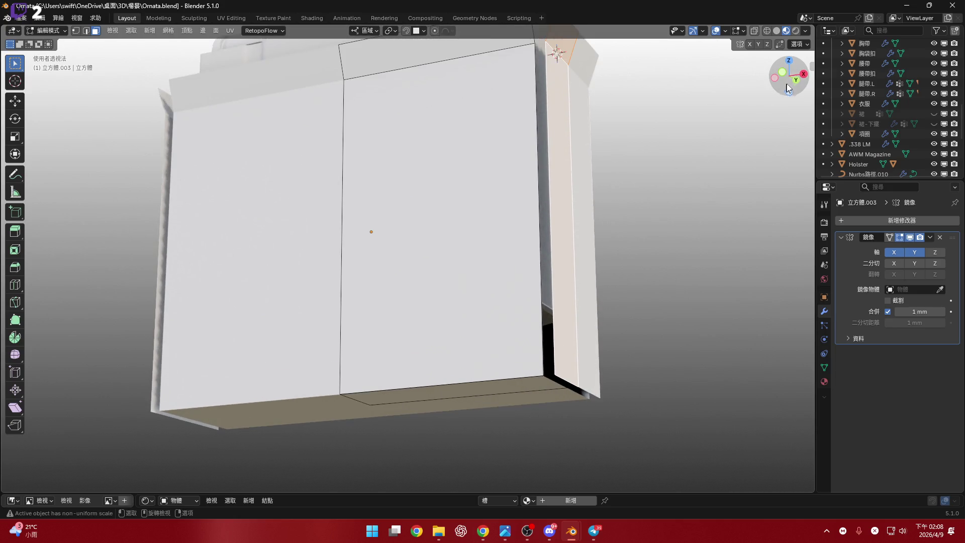
click(787, 89)
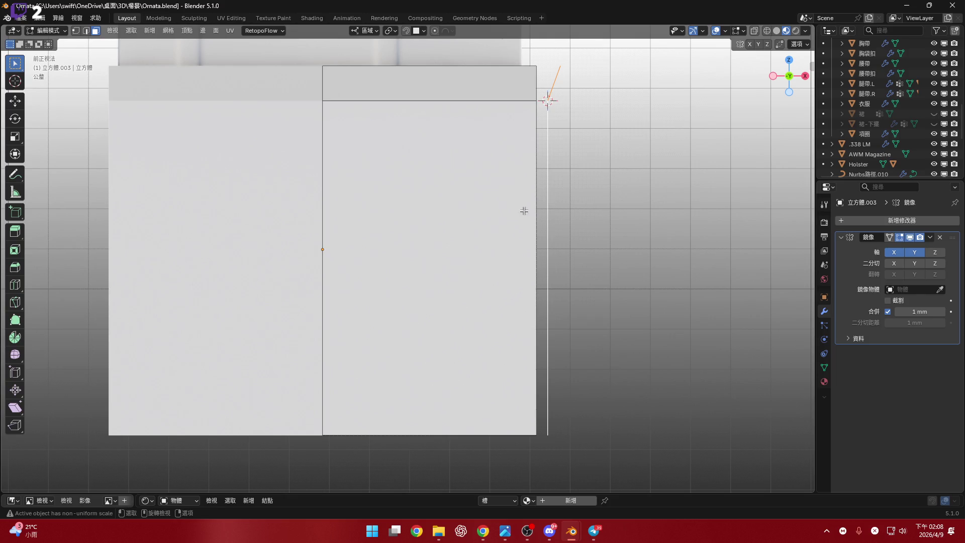
shift+middle_drag(524, 211, 514, 269)
scroll(528, 231, up, 3)
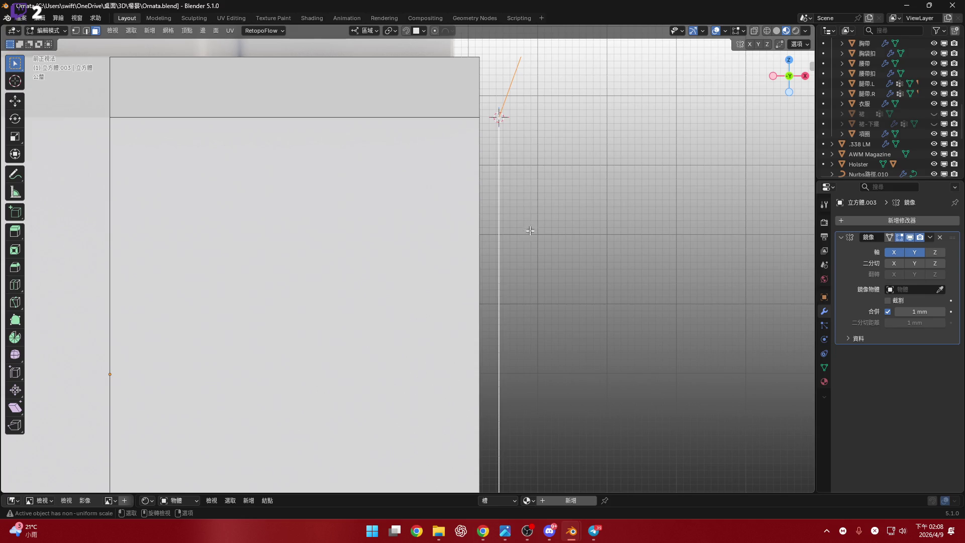
middle_drag(531, 231, 525, 211)
click(790, 91)
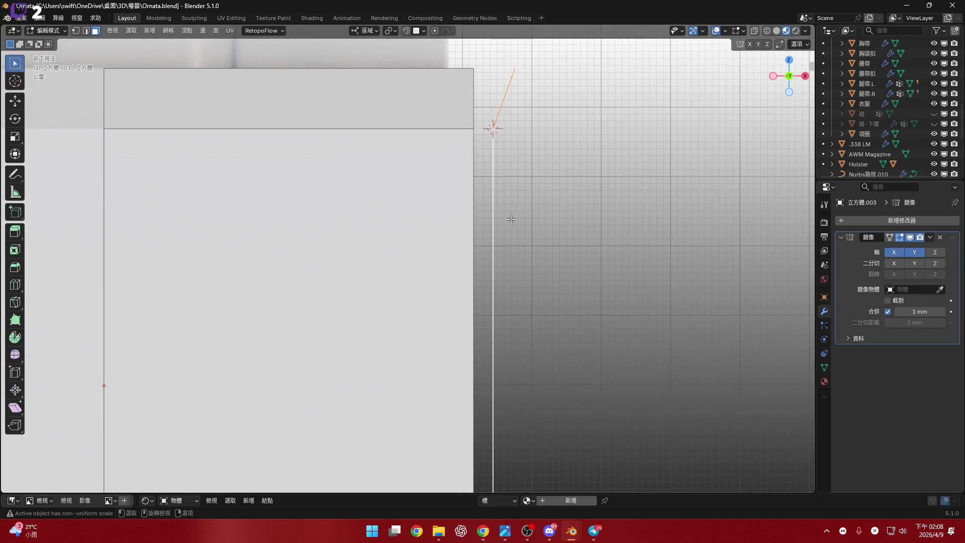
Extrude the strip face along its normal and orbit around to inspect the result
key(e)
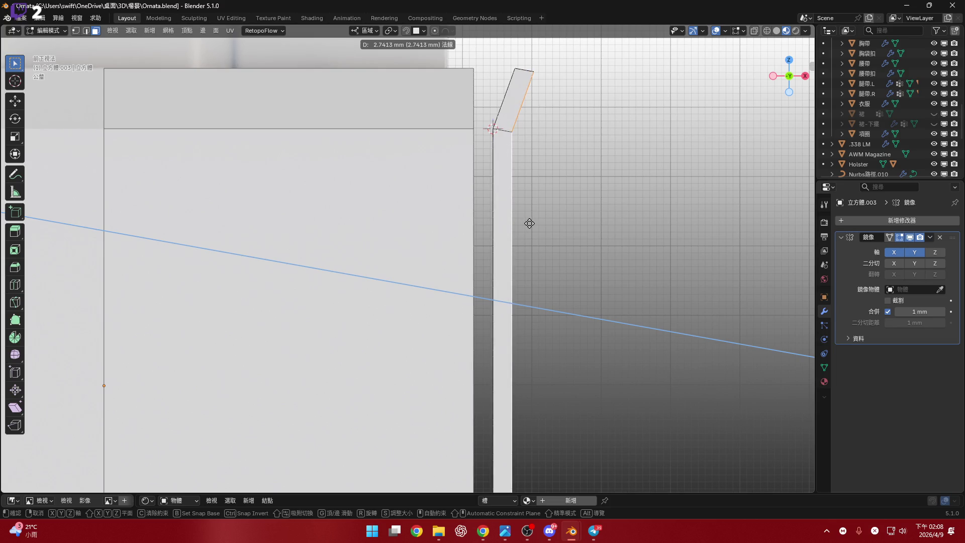
click(530, 223)
mouse_move(530, 223)
ctrl+middle_down()
mouse_move(477, 251)
mouse_move(456, 301)
mouse_move(457, 230)
mouse_move(473, 269)
mouse_move(465, 349)
mouse_move(475, 273)
mouse_move(454, 278)
mouse_move(469, 282)
mouse_move(465, 294)
ctrl+middle_up()
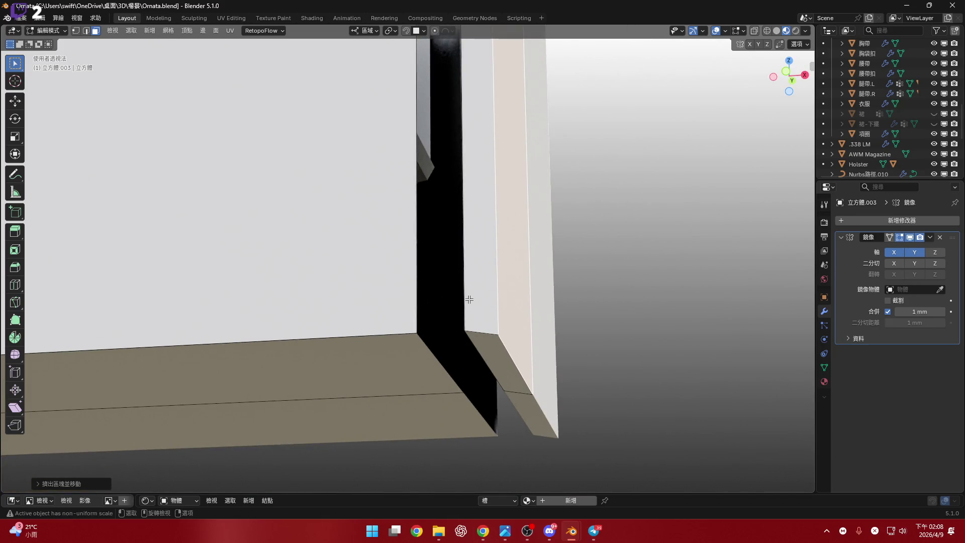
mouse_move(469, 300)
middle_down()
mouse_move(509, 304)
mouse_move(498, 288)
mouse_move(474, 280)
mouse_move(474, 290)
middle_up()
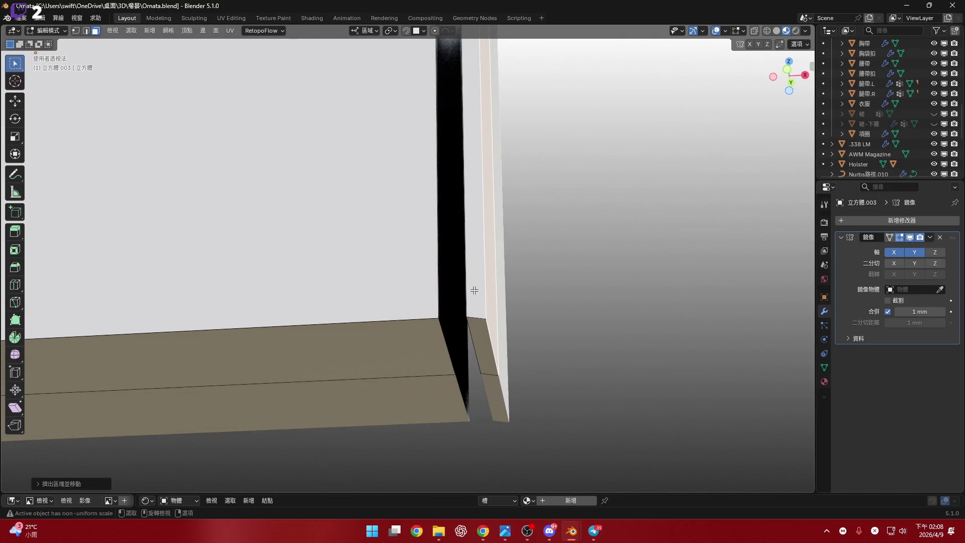
middle_drag(480, 363, 497, 385)
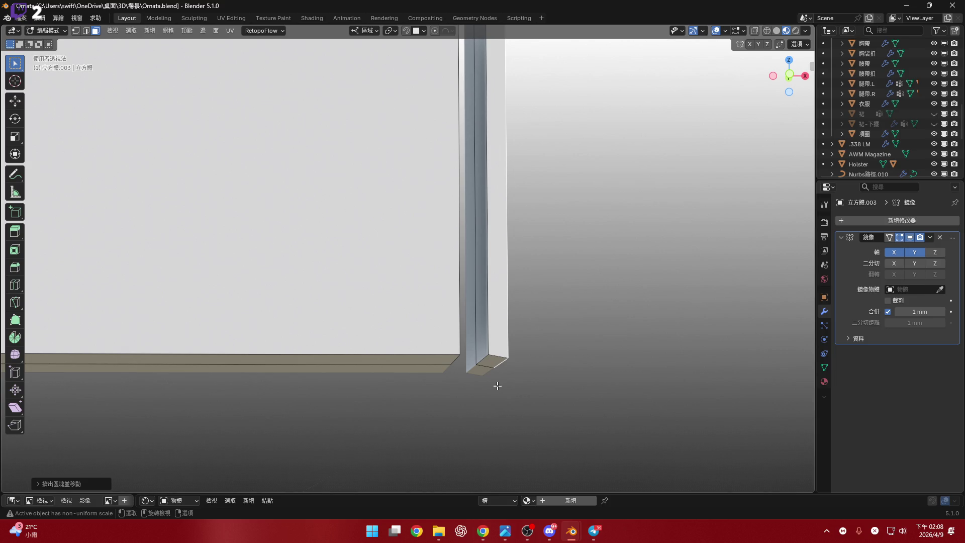
scroll(481, 369, up, 6)
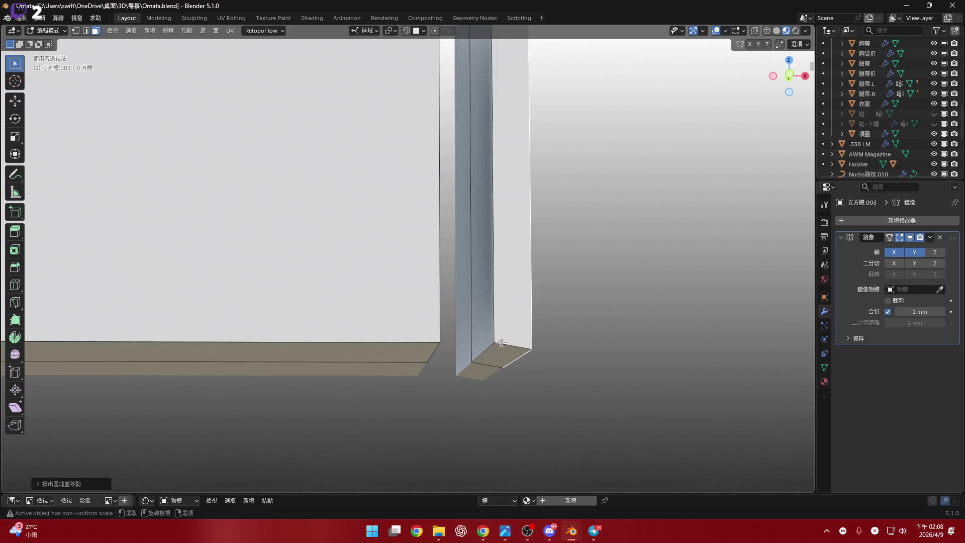
Select the two floor-corner edges and scale them along Z with a changed pivot point
key(1)
click(492, 354)
key(2)
click(492, 354)
shift+click(455, 362)
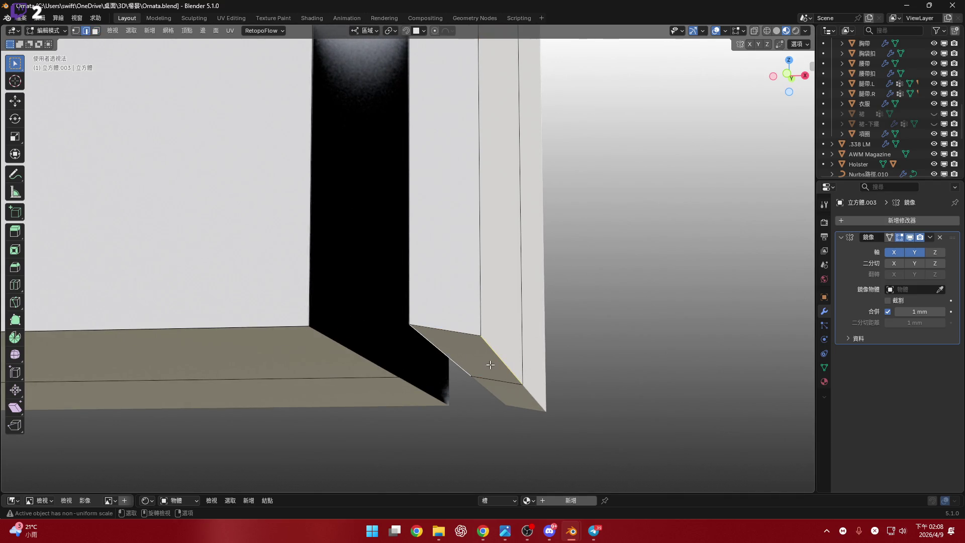
click(390, 31)
click(421, 89)
scroll(530, 216, down, 1)
key(s)
key(z)
click(529, 214)
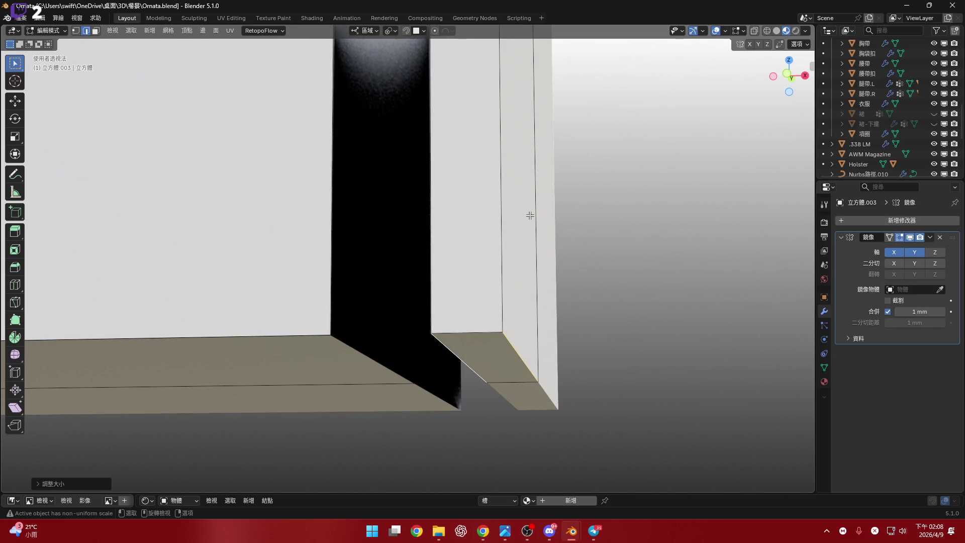
Pan along the wall edge to bring the box top and strip top into view
scroll(489, 241, down, 3)
scroll(478, 211, up, 5)
mouse_move(461, 301)
shift+middle_down()
mouse_move(475, 266)
mouse_move(465, 391)
shift+middle_up()
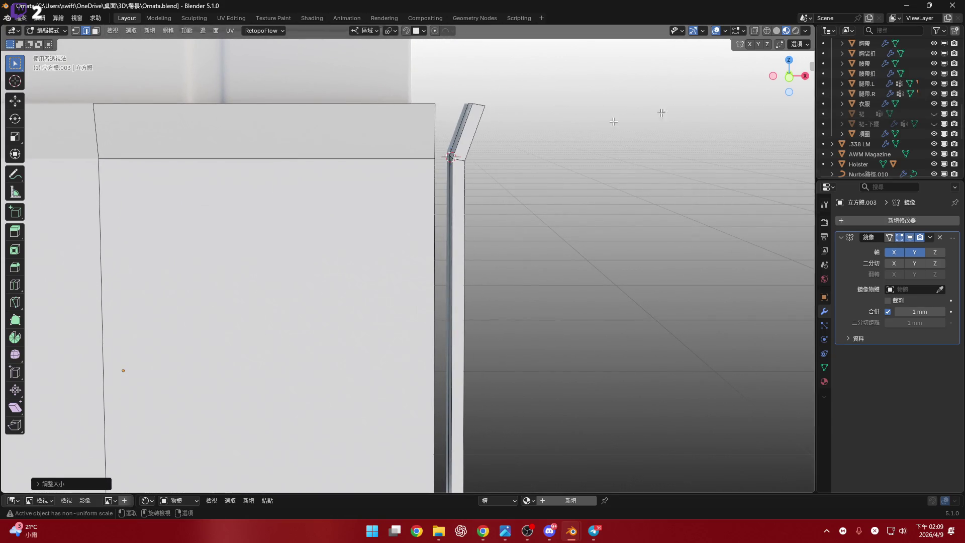
shift+middle_drag(497, 131, 468, 228)
scroll(468, 170, up, 3)
scroll(428, 205, up, 3)
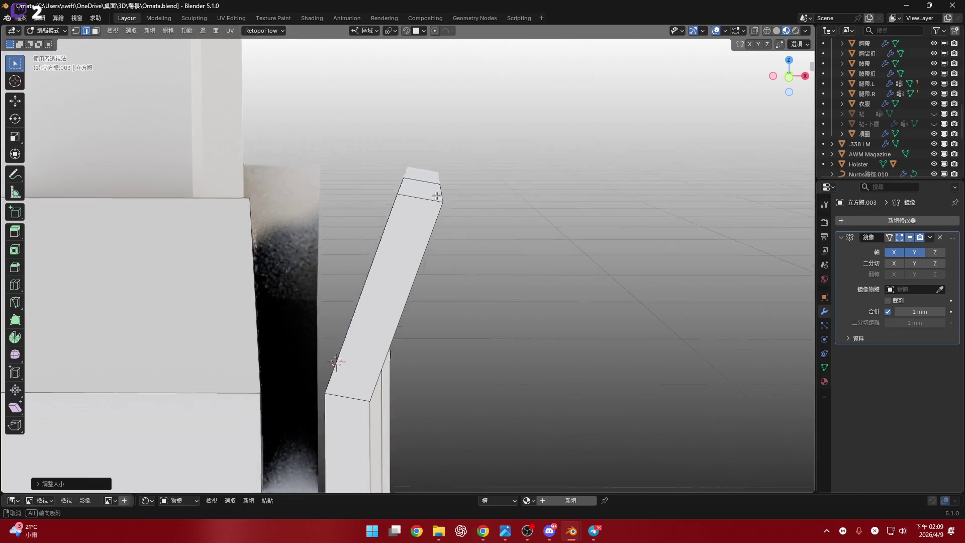
From the front view, zoom onto the pouch and select the narrow side strip's face
shift+middle_drag(460, 186, 800, 76)
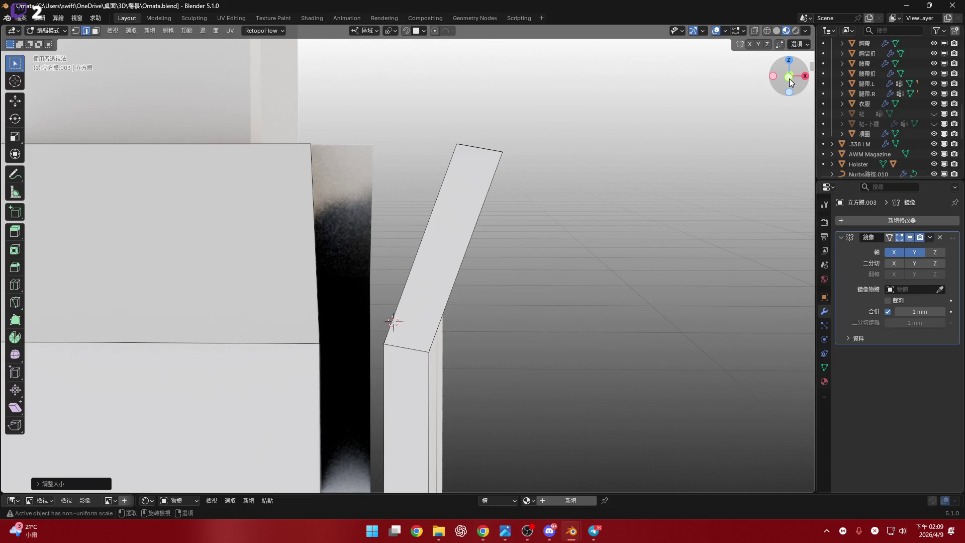
click(790, 79)
mouse_move(503, 281)
shift+middle_down()
mouse_move(503, 206)
mouse_move(358, 211)
mouse_move(372, 210)
shift+middle_up()
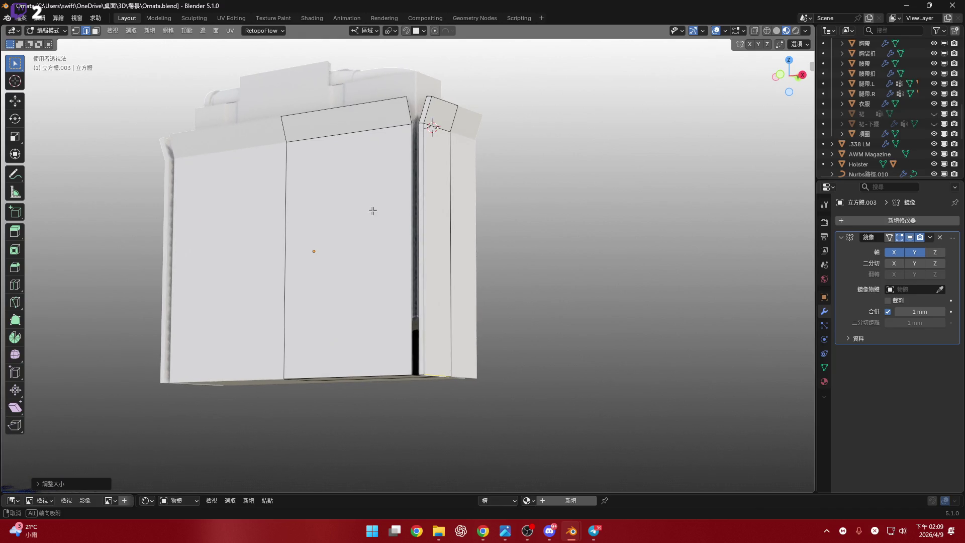
middle_drag(373, 212, 373, 211)
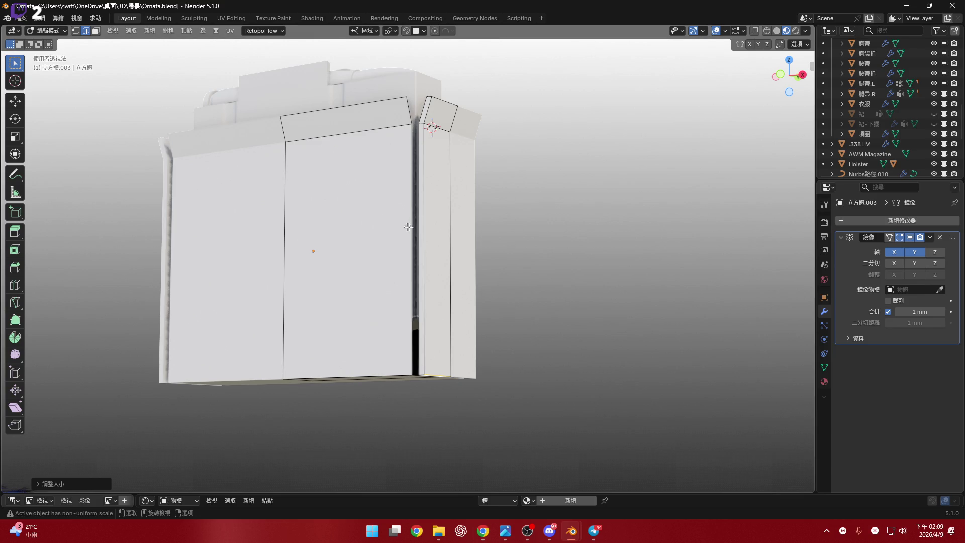
ctrl+middle_drag(436, 209, 455, 201)
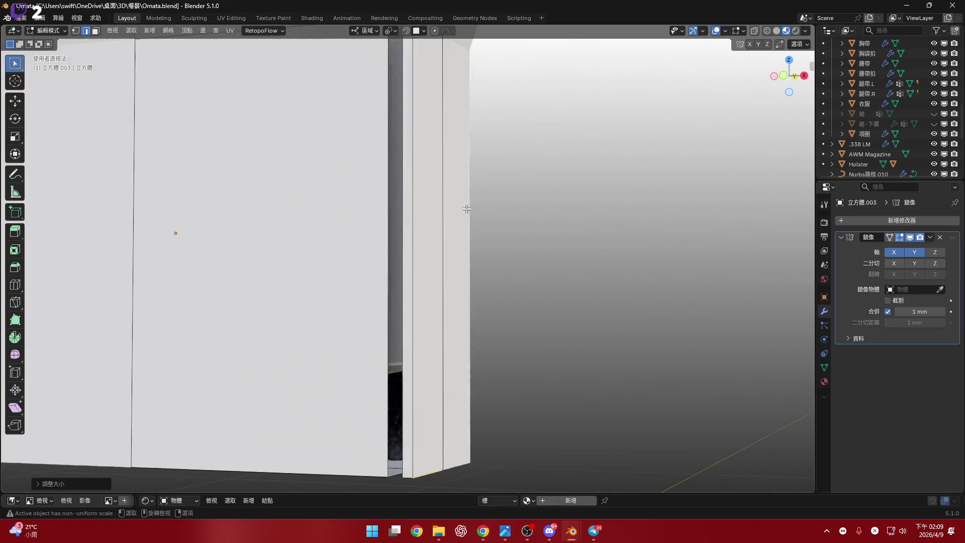
key(3)
click(463, 168)
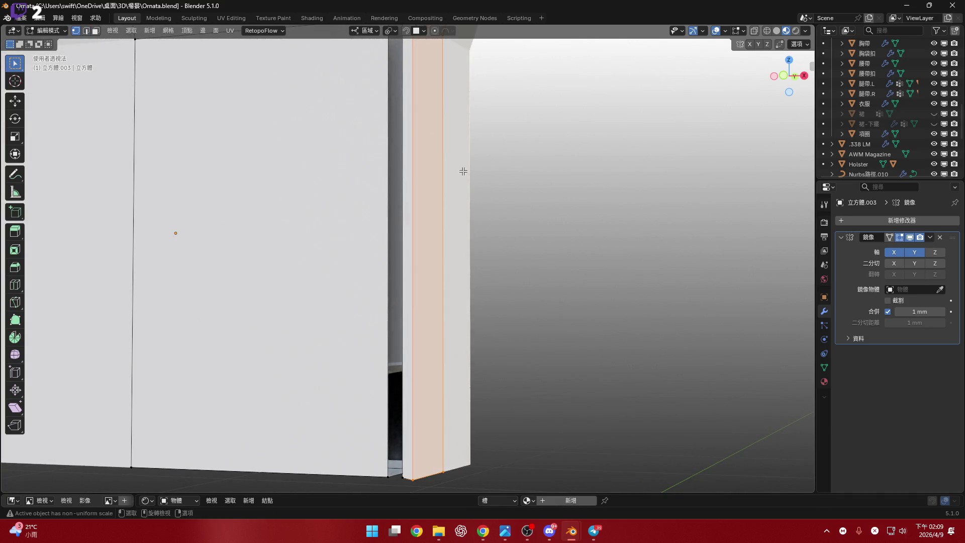
click(785, 76)
Extrude the selected strip face 5 mm along its normal
key(g)
key(Escape)
key(e)
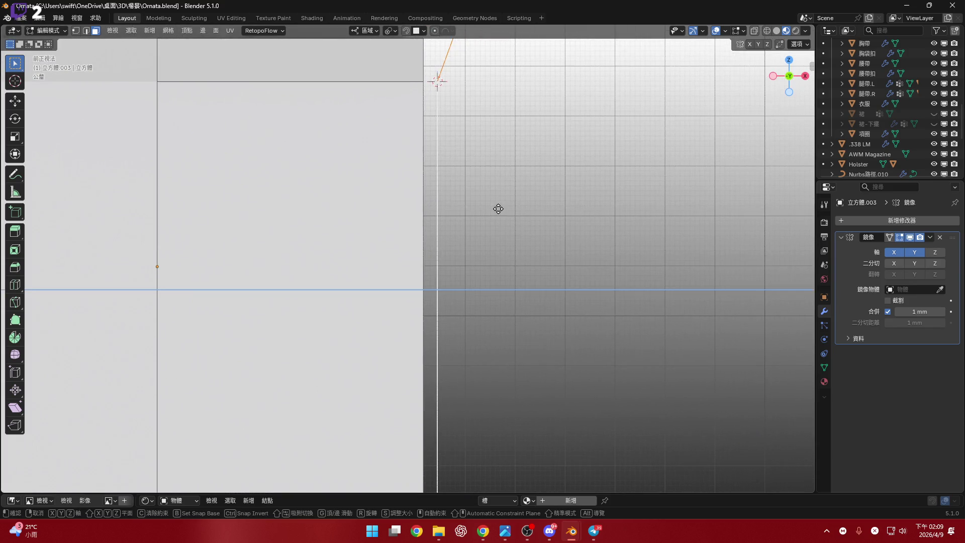
text(2)
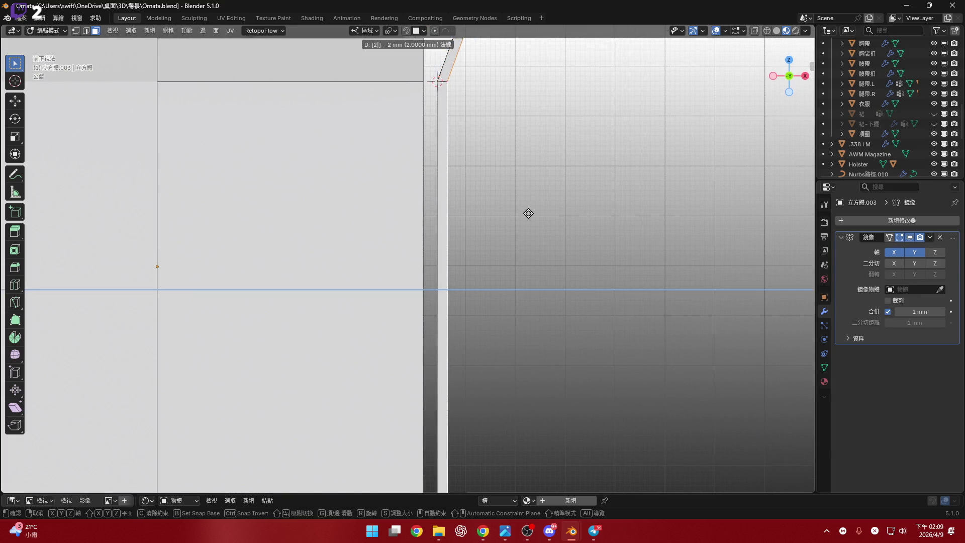
key(BackSpace)
text(5)
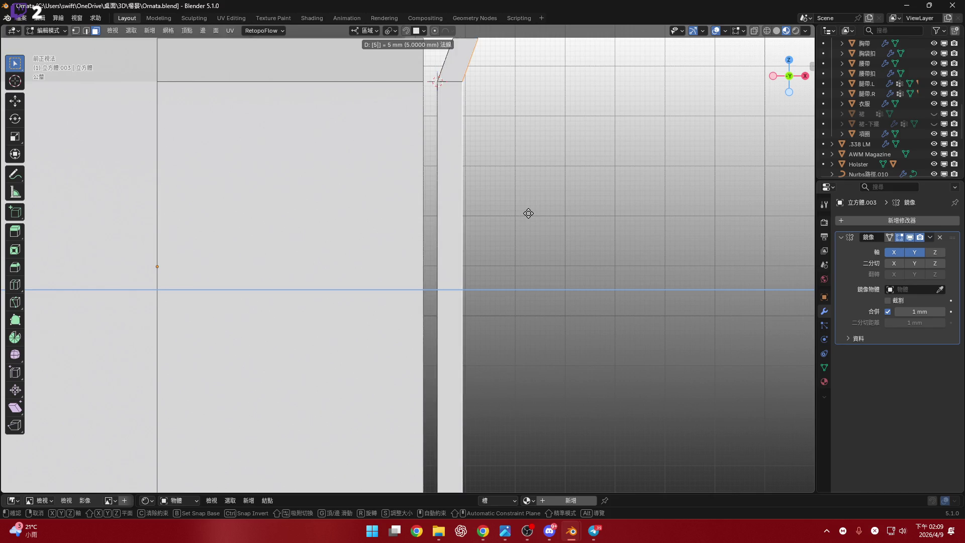
key(Return)
Orbit around the thickened strip to inspect it, then return to the front view
scroll(548, 219, down, 5)
scroll(453, 266, up, 8)
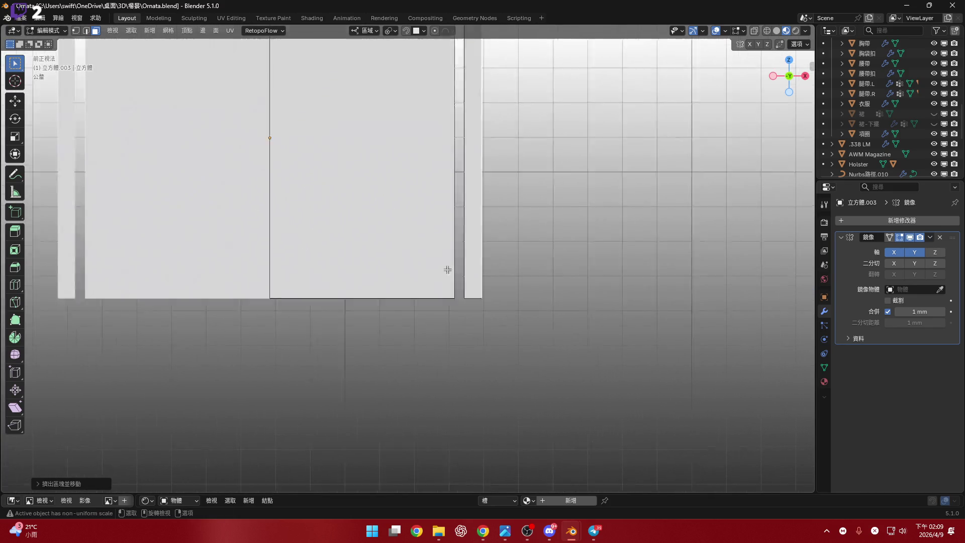
mouse_move(517, 286)
middle_down()
mouse_move(446, 221)
mouse_move(438, 231)
mouse_move(468, 166)
mouse_move(461, 262)
mouse_move(470, 275)
middle_up()
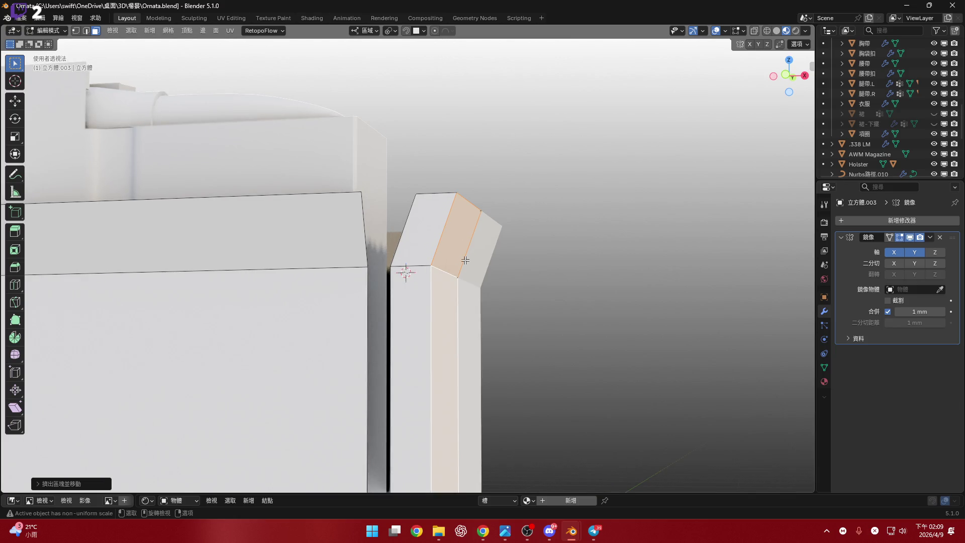
scroll(465, 260, down, 3)
scroll(437, 258, up, 8)
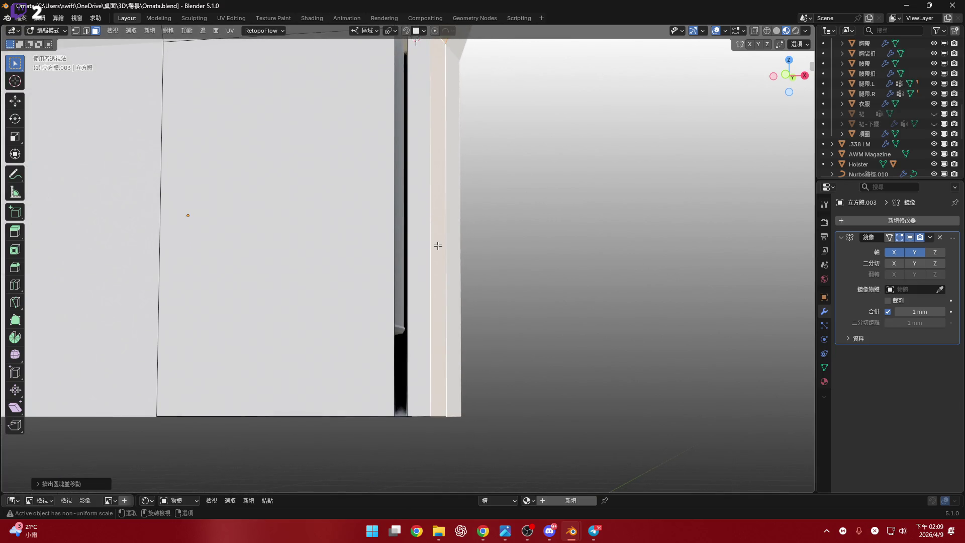
scroll(451, 289, up, 1)
mouse_move(439, 238)
middle_down()
mouse_move(427, 334)
mouse_move(441, 190)
mouse_move(429, 275)
mouse_move(438, 272)
middle_up()
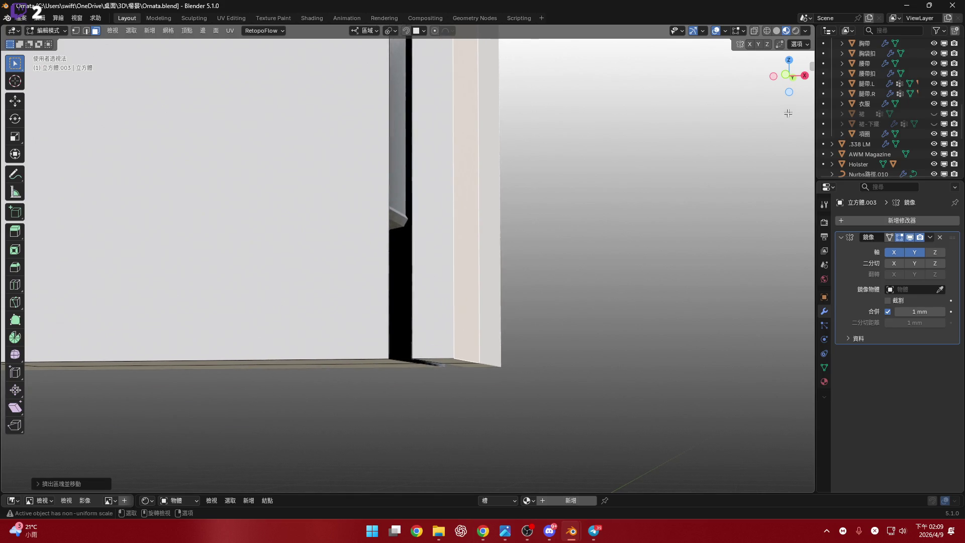
click(791, 76)
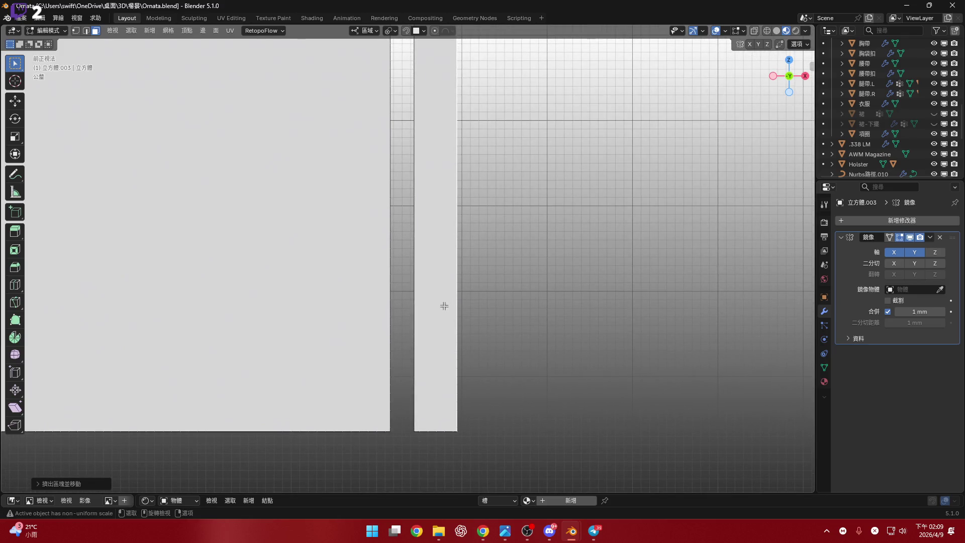
Add an edge loop across the strip with a 0.5 slide, placing it at the midpoint
scroll(444, 303, down, 2)
scroll(424, 317, up, 2)
scroll(422, 274, down, 4)
key(2)
key(g)
key(g)
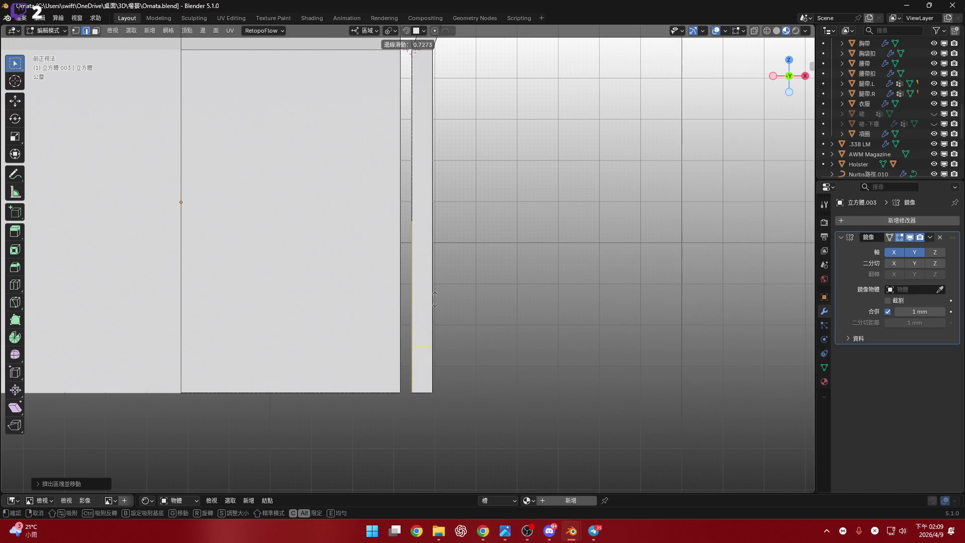
key(equal)
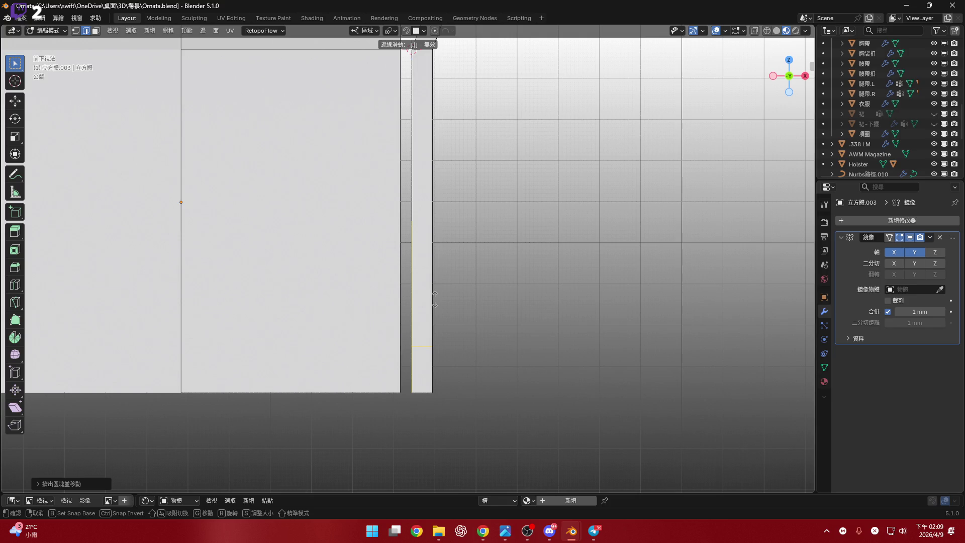
text(7)
key(BackSpace)
key(BackSpace)
text(.6)
key(BackSpace)
key(BackSpace)
text(.5)
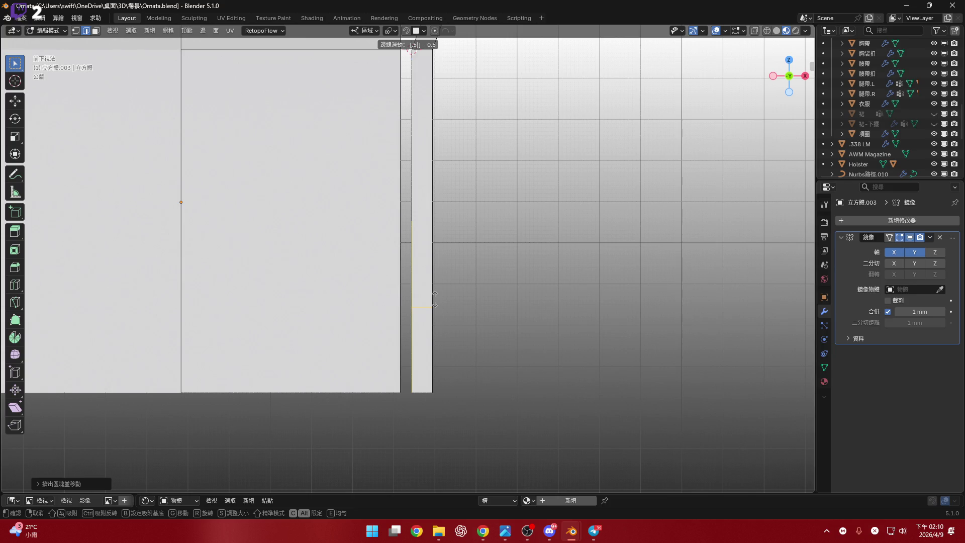
key(Return)
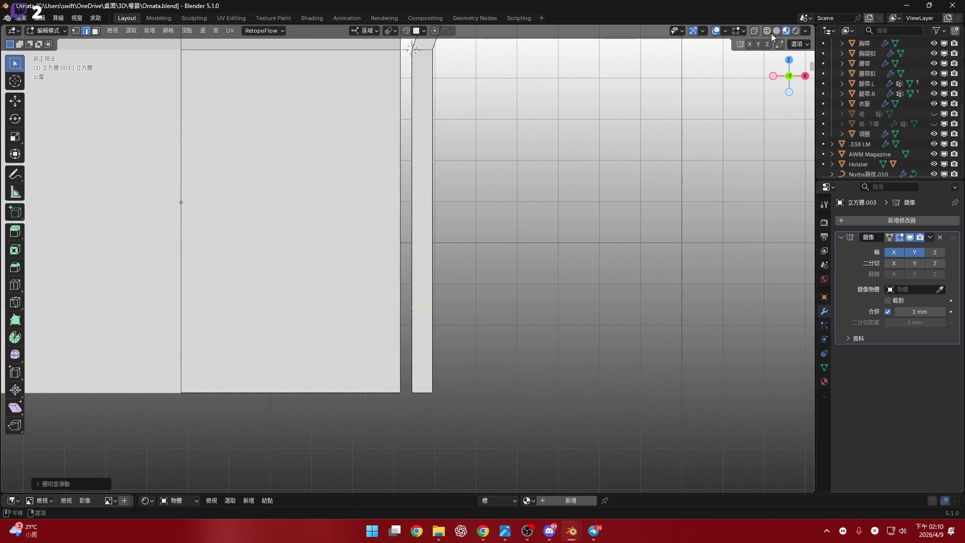
Switch the viewport to solid shading and zoom in on the strip
click(777, 32)
mouse_move(455, 334)
ctrl+middle_down()
mouse_move(431, 286)
mouse_move(436, 314)
ctrl+middle_up()
scroll(436, 257, down, 2)
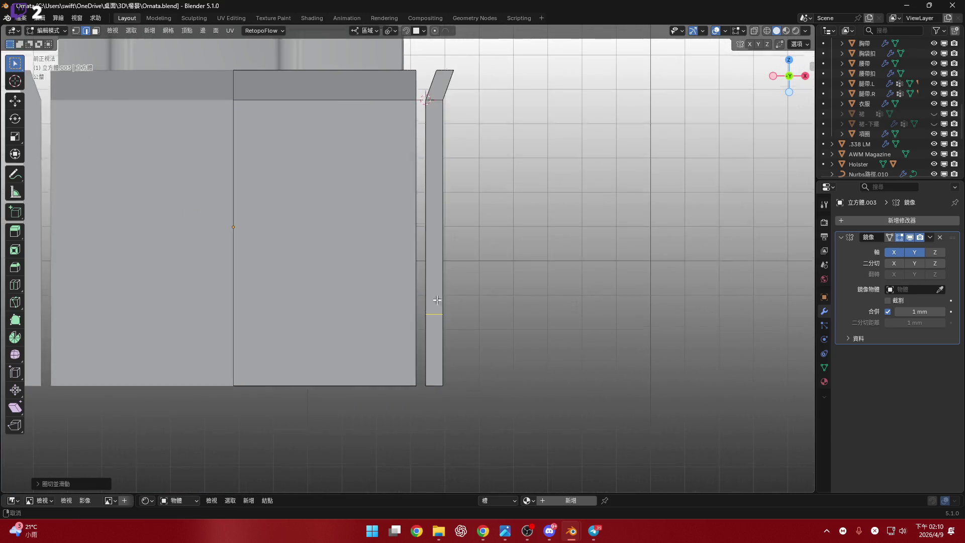
key(ctrl+r)
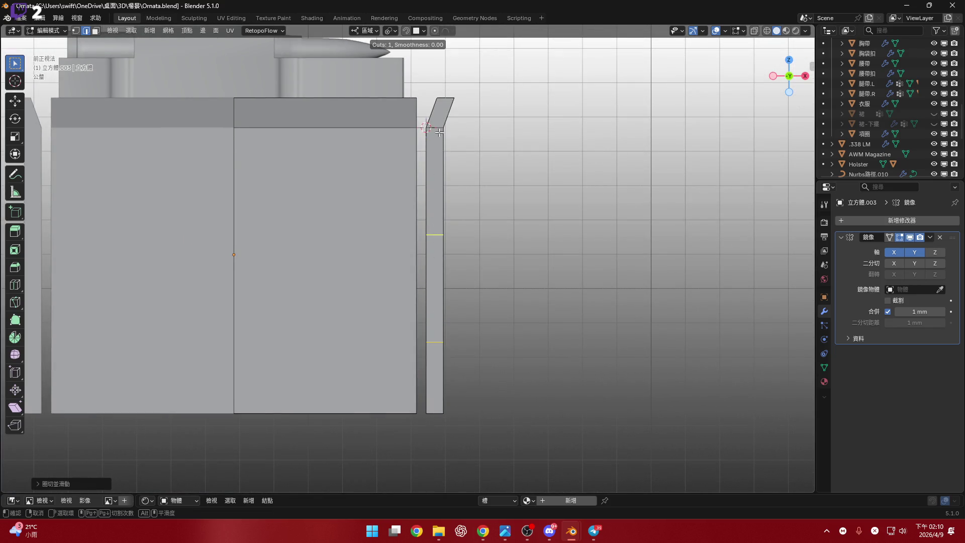
Place a vertical loop down the strip's centre and bevel the crossing vertex
click(435, 342)
scroll(453, 328, up, 5)
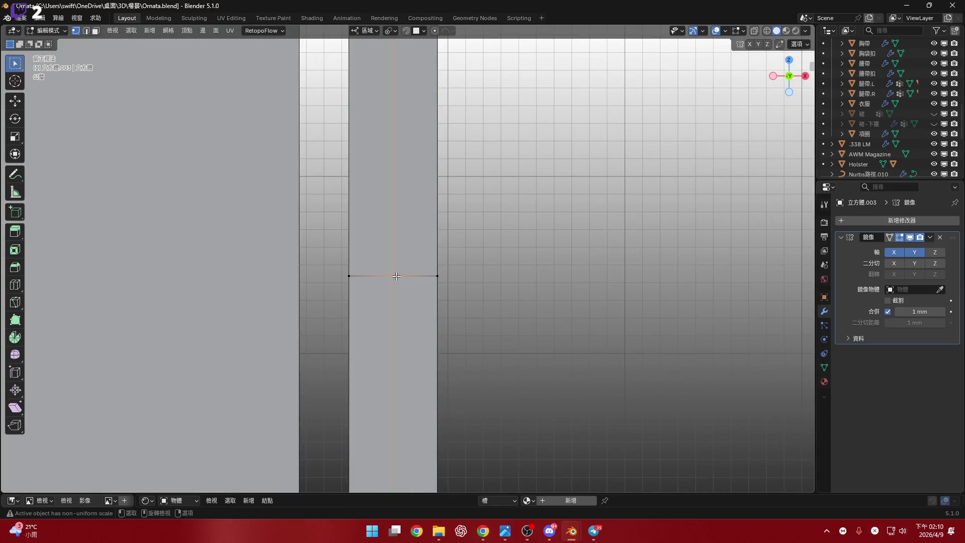
key(1)
key(ctrl+shift+b)
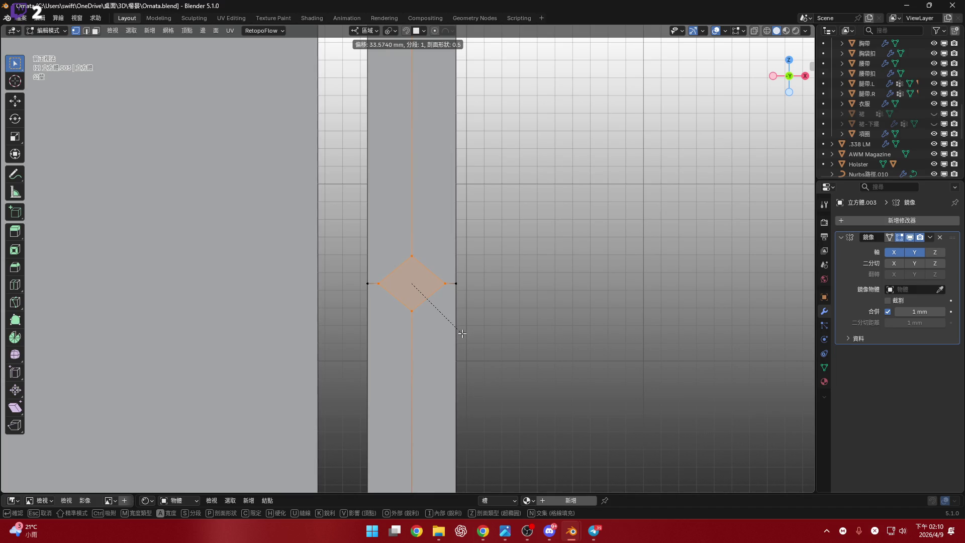
key(v)
key(v)
key(v)
key(v)
key(n)
click(460, 330)
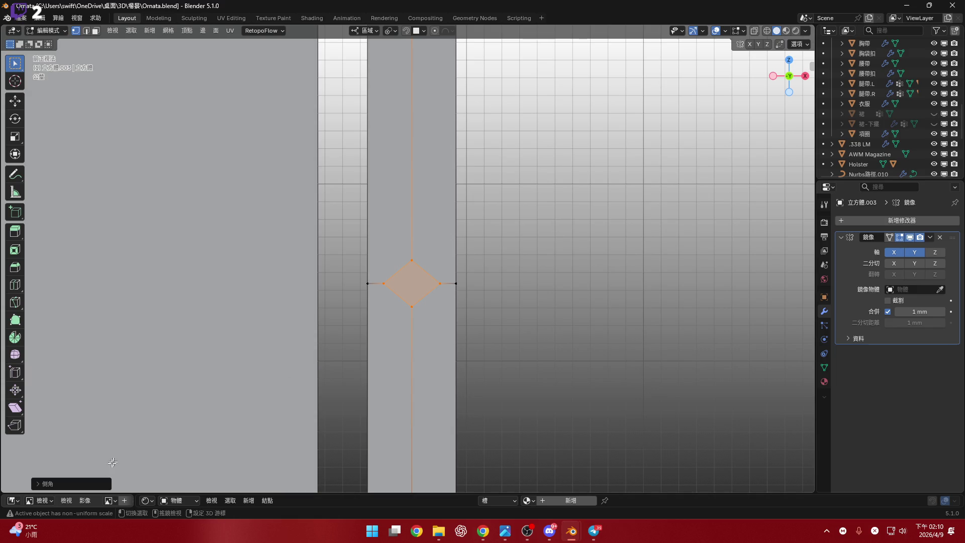
Set the bevel profile to 0.1 and width to 28 mm, then check the scene's length units
scroll(264, 377, up, 3)
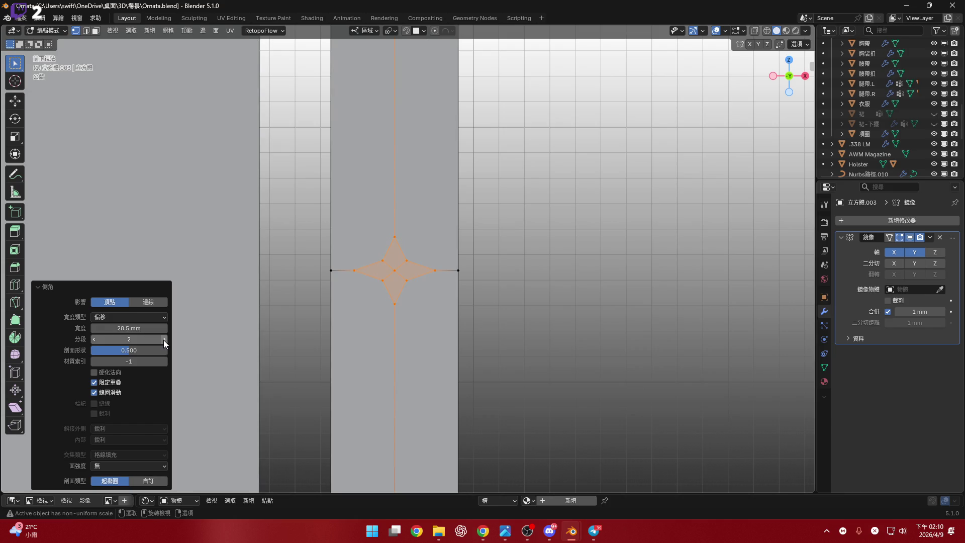
drag(133, 351, 99, 351)
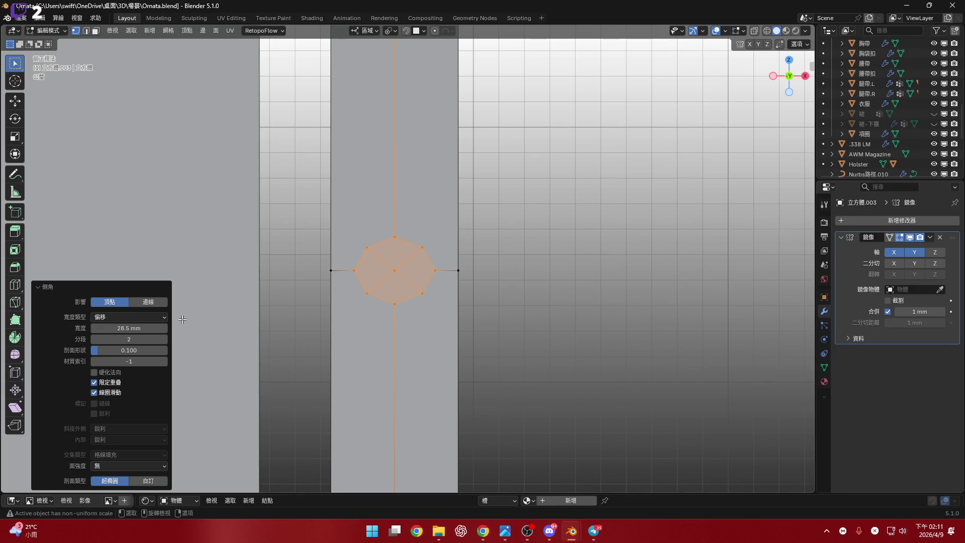
click(137, 328)
text(28)
key(Return)
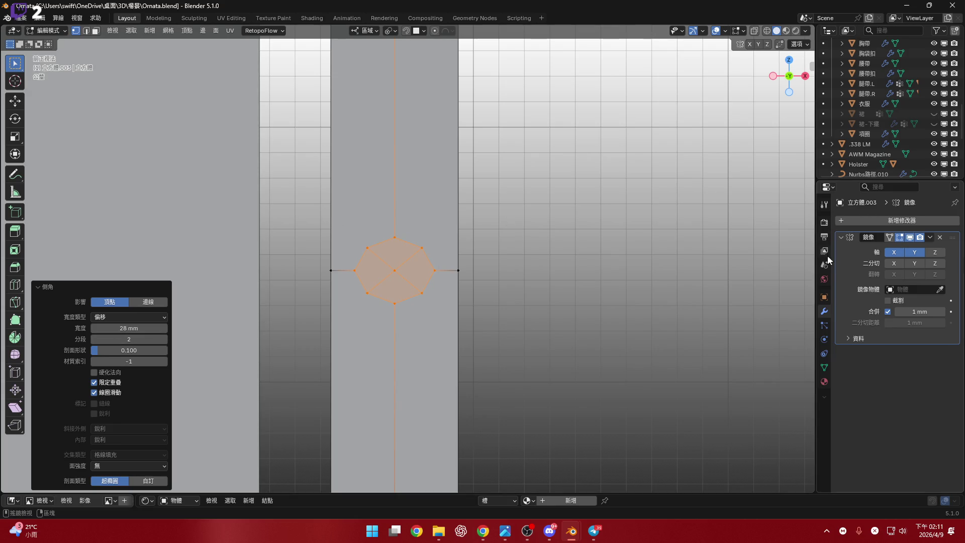
click(824, 264)
click(925, 367)
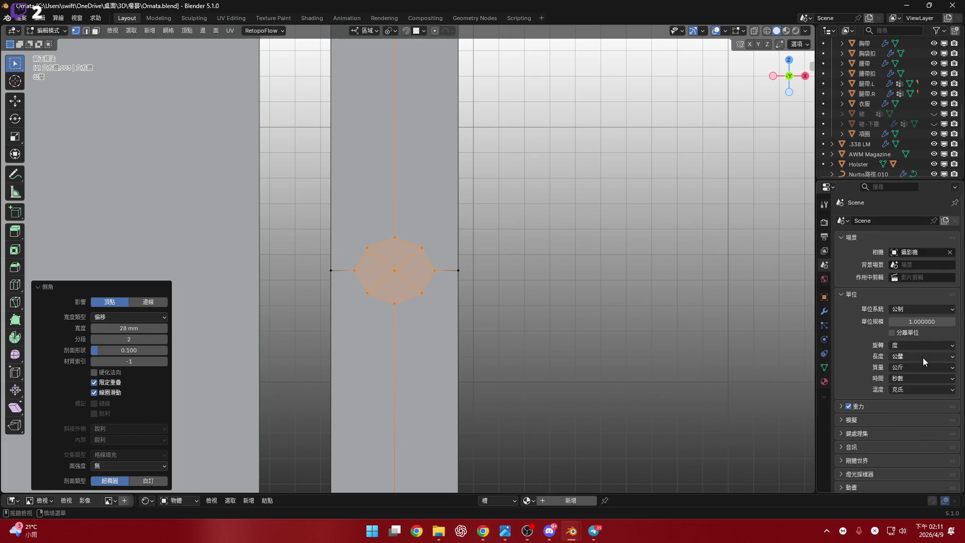